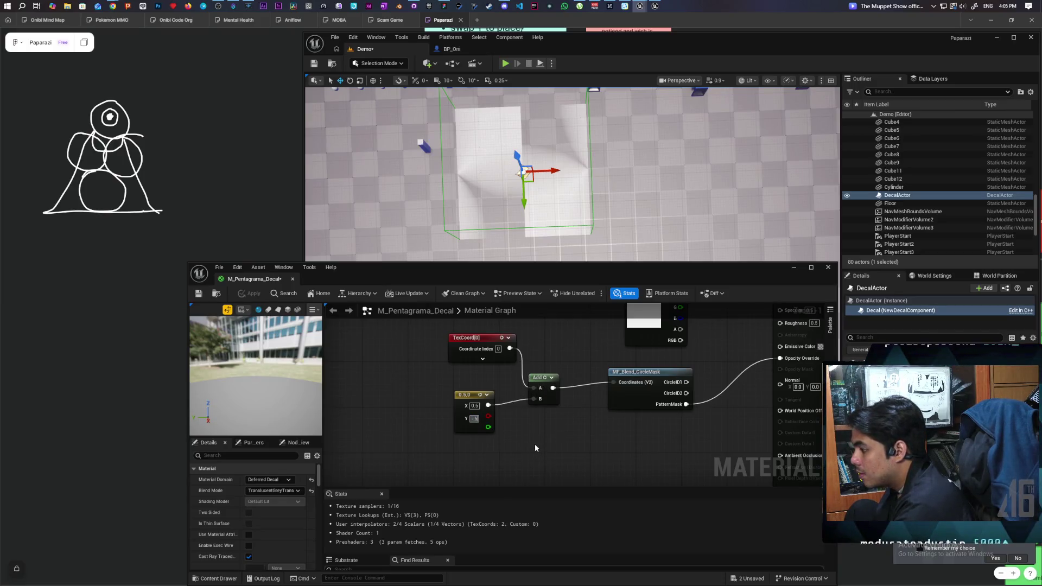
- Set the offset Constant2Vector to -0.5, -0.5 and apply the material
key(Return)
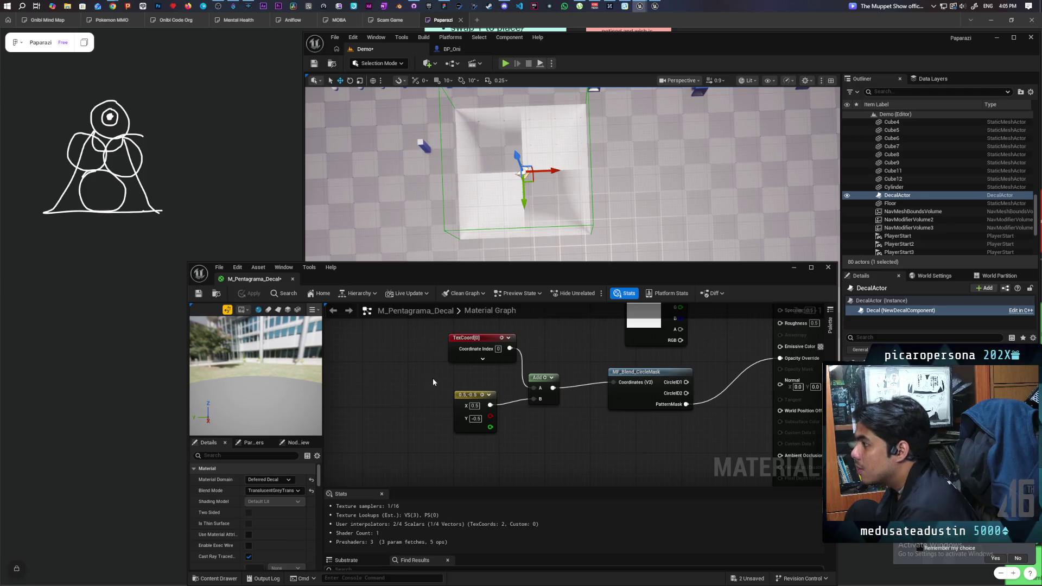
click(478, 407)
text(-0.5)
key(Return)
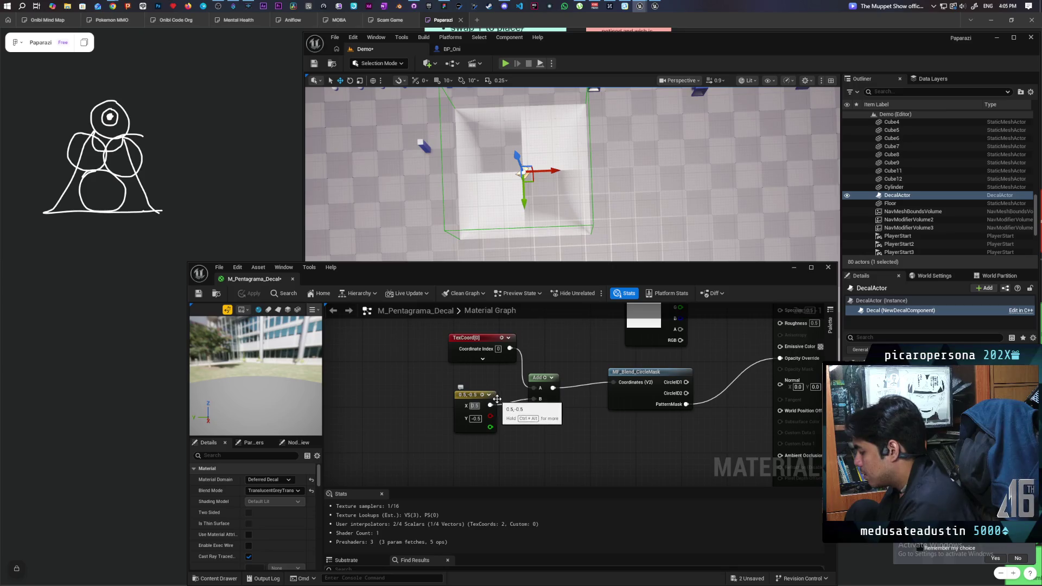
click(252, 294)
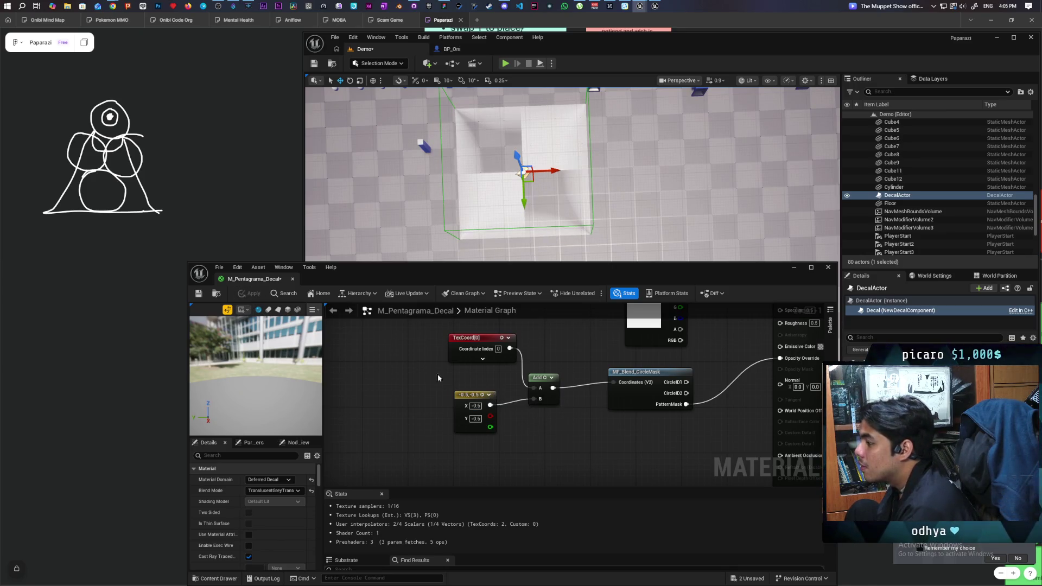
- Convert the offset constant into a vector parameter named Param
right_click(476, 408)
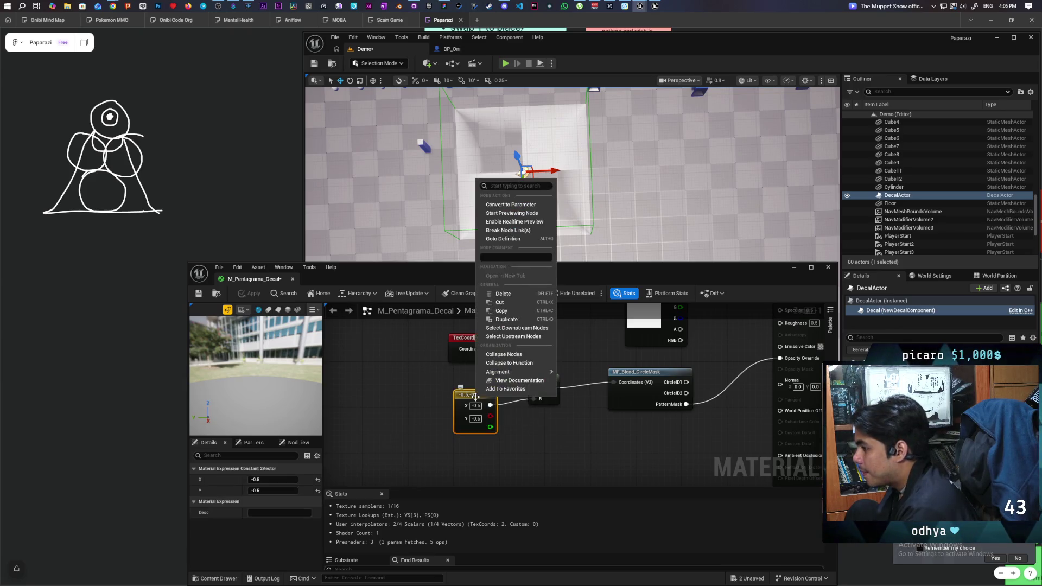
click(524, 205)
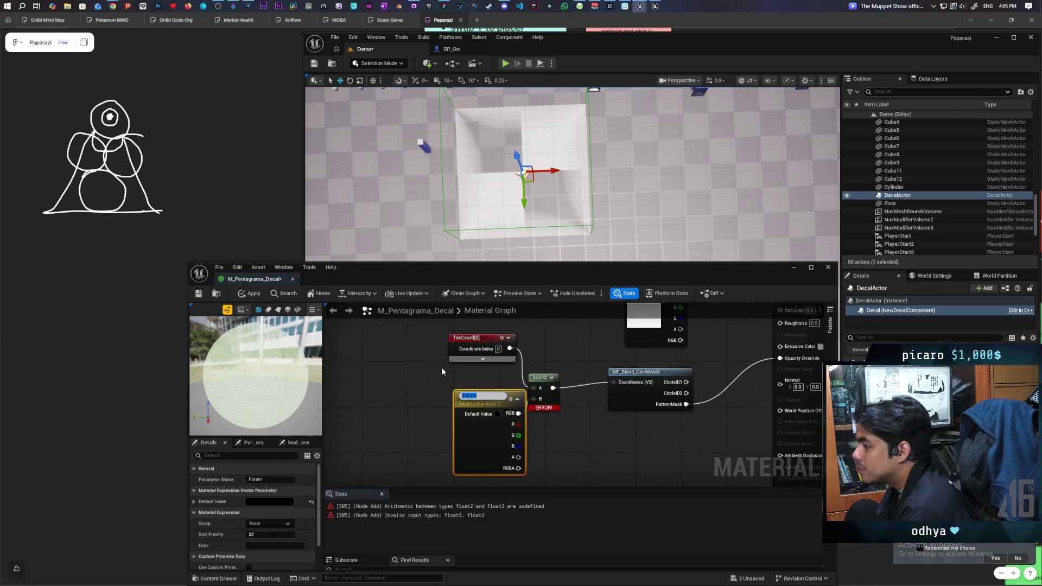
click(418, 382)
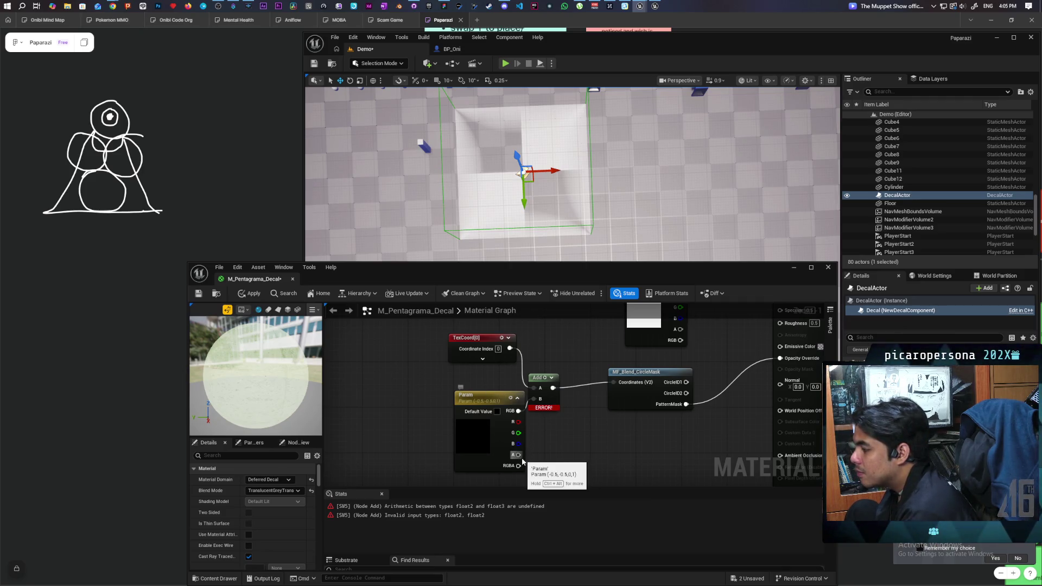
- Route Param's RGB through a ComponentMask keeping R and G into the Add node
click(477, 395)
mouse_move(478, 395)
mouse_down()
mouse_move(396, 389)
mouse_move(468, 413)
mouse_up()
text(mask)
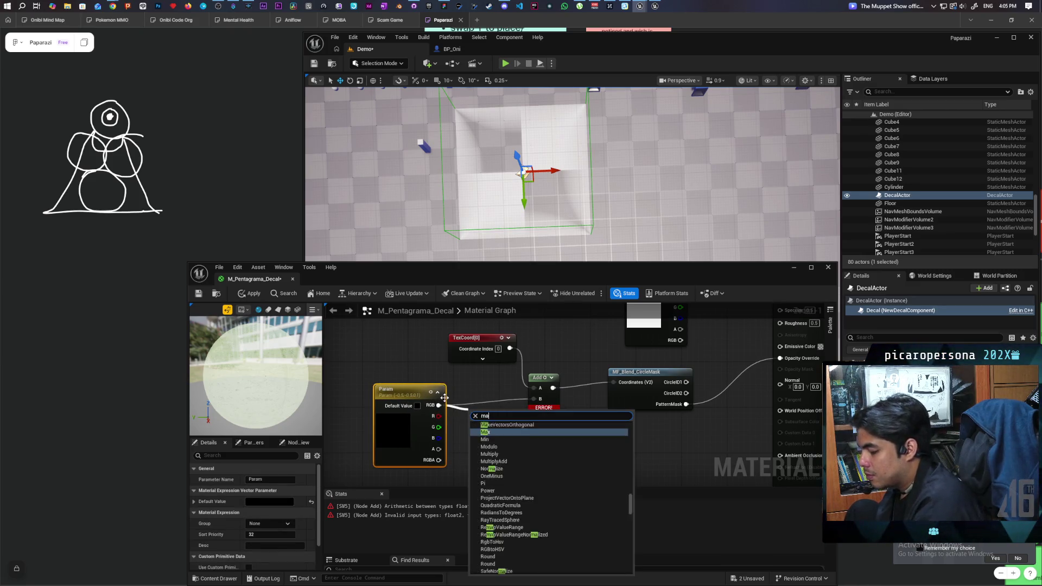
click(511, 437)
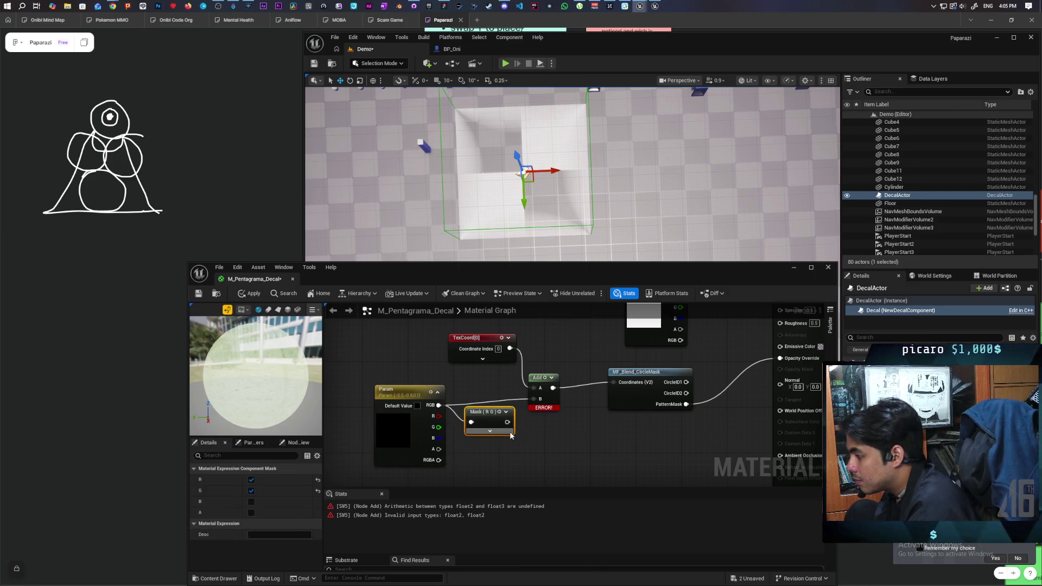
drag(506, 422, 533, 399)
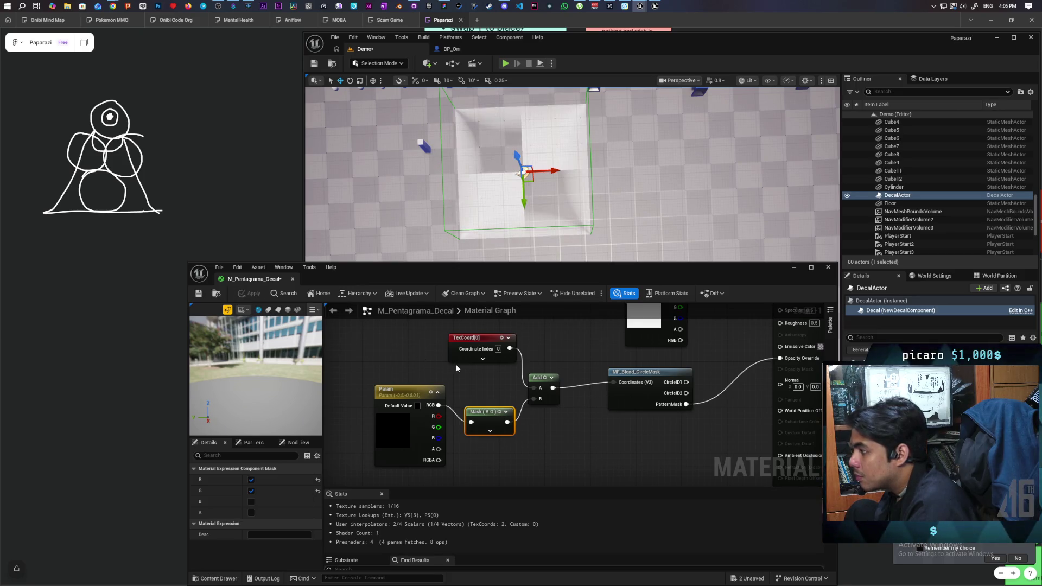
key(ctrl+space)
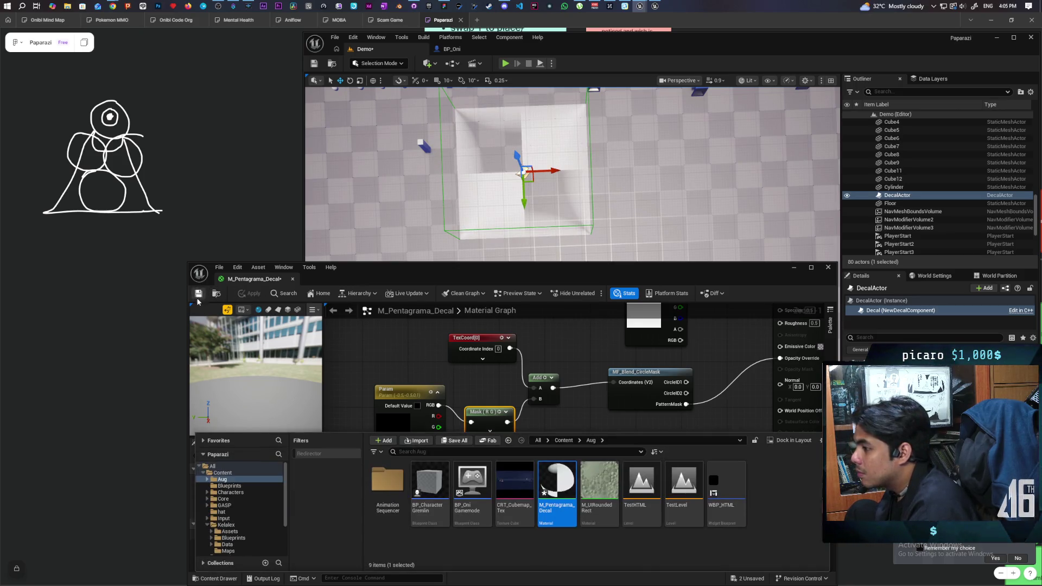
- Create M_Pentagrama_Decal_Inst from M_Pentagrama_Decal and open it in the instance editor
right_click(561, 477)
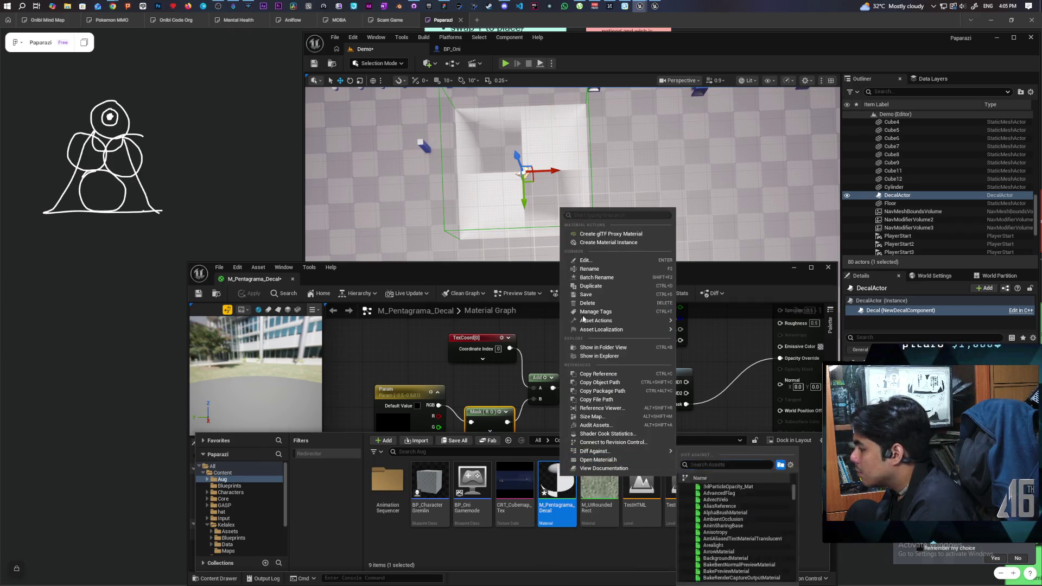
click(622, 242)
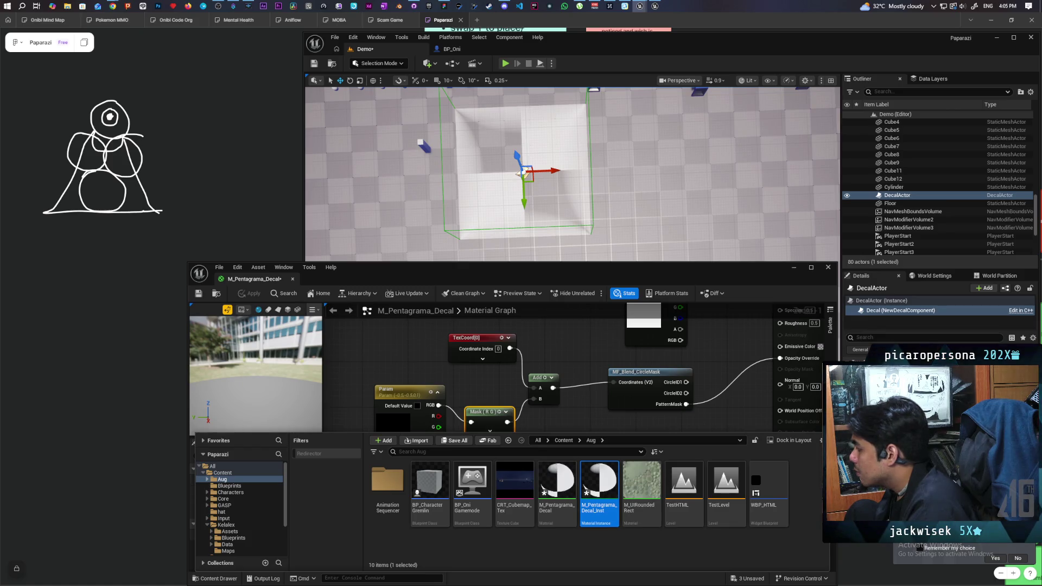
key(ctrl+space)
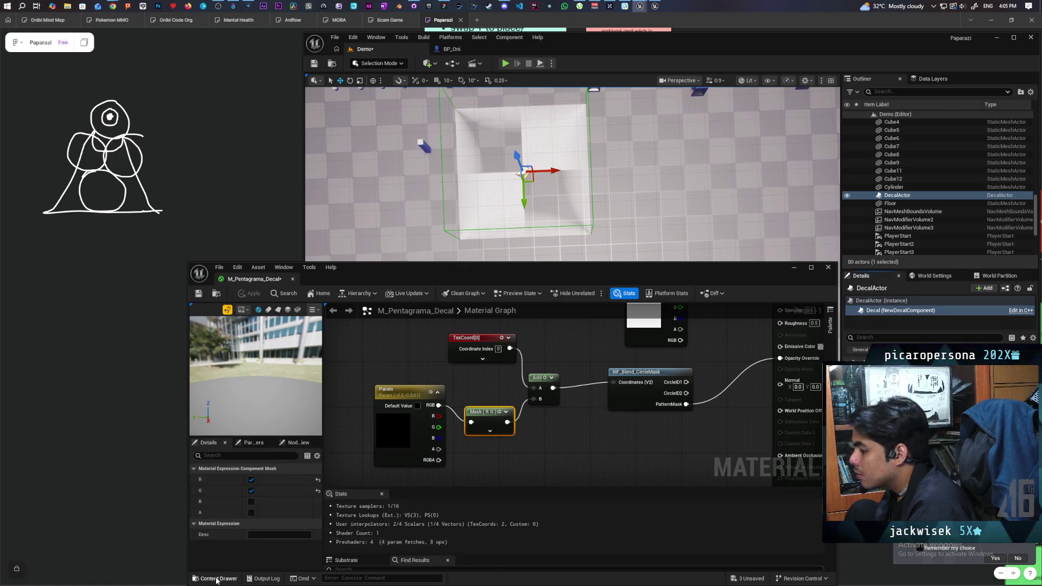
click(217, 579)
double_click(602, 483)
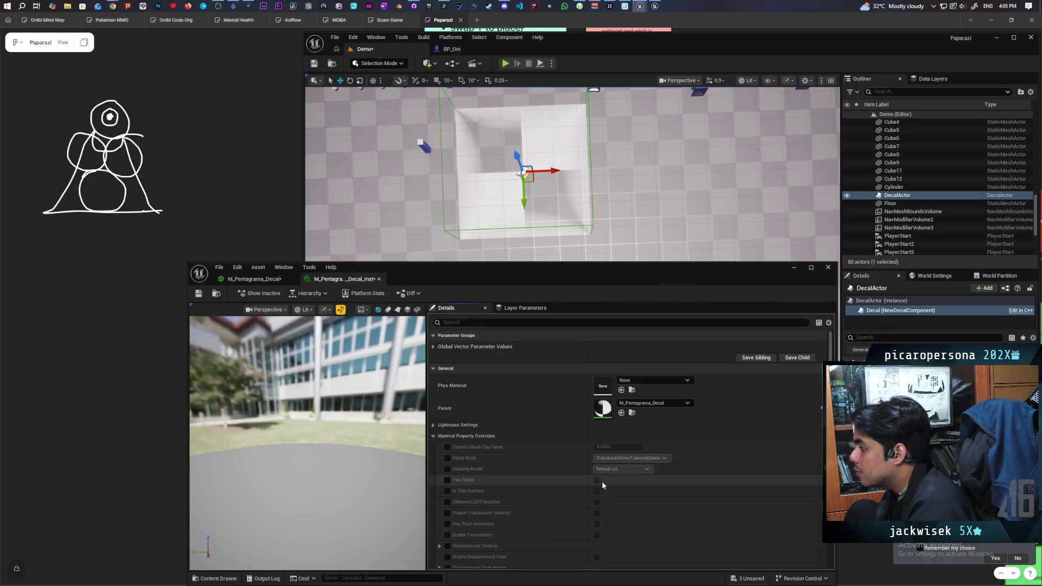
- Enable the instance's Param override, bring R toward zero and set G to 0
click(434, 347)
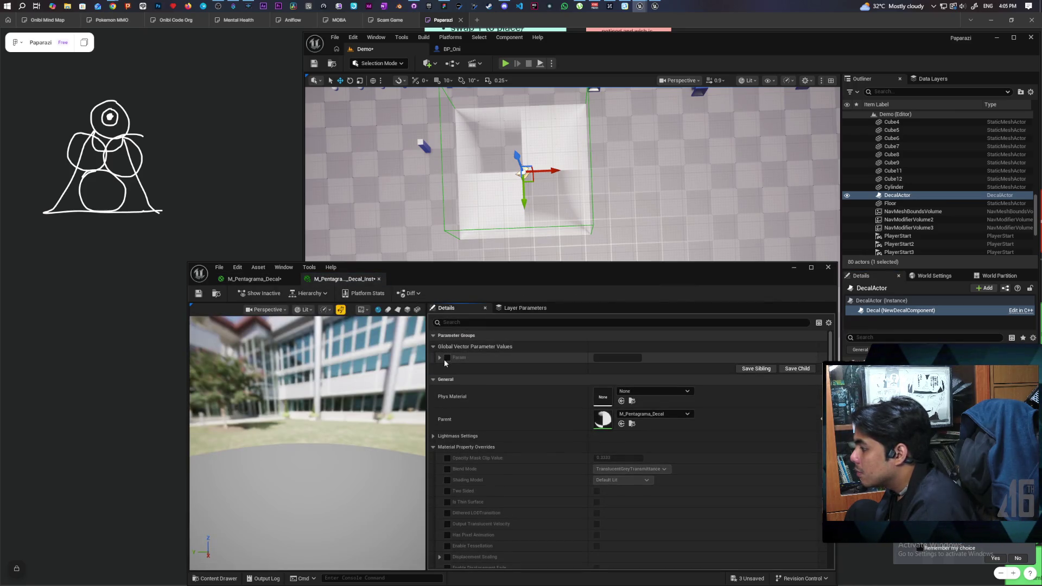
click(446, 358)
click(440, 358)
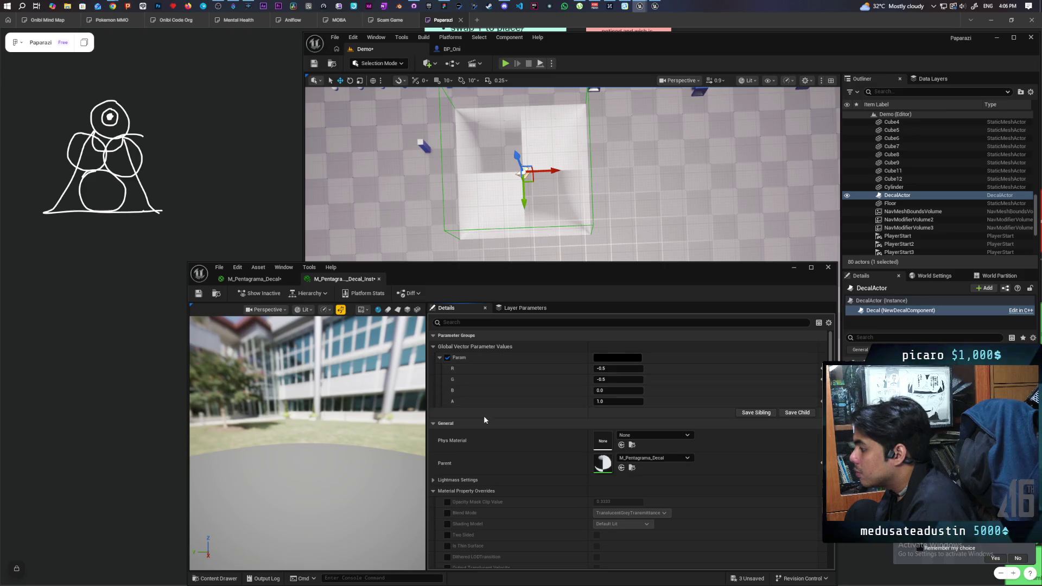
drag(602, 369, 607, 368)
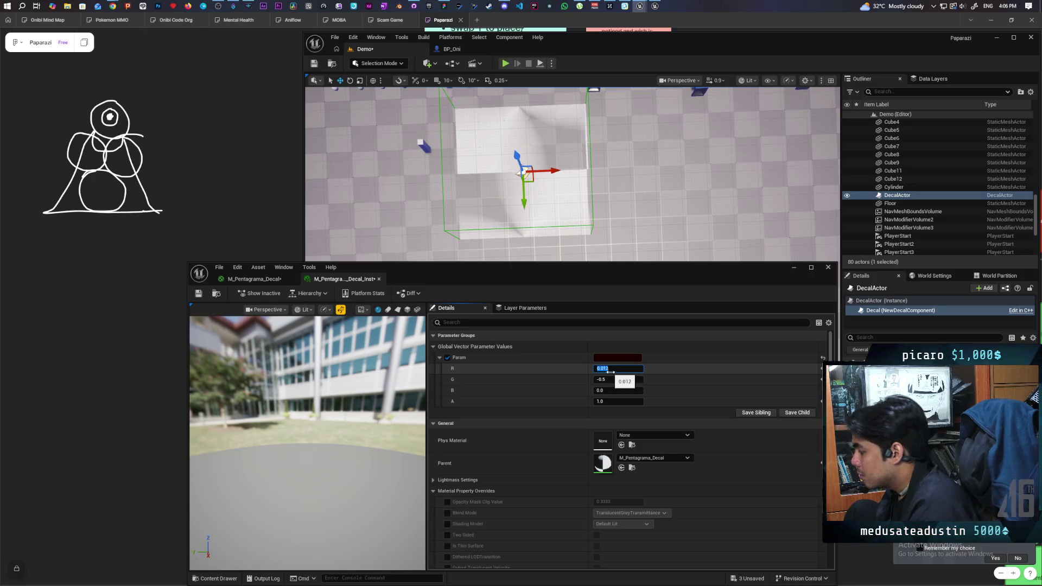
click(624, 380)
text(0)
key(Return)
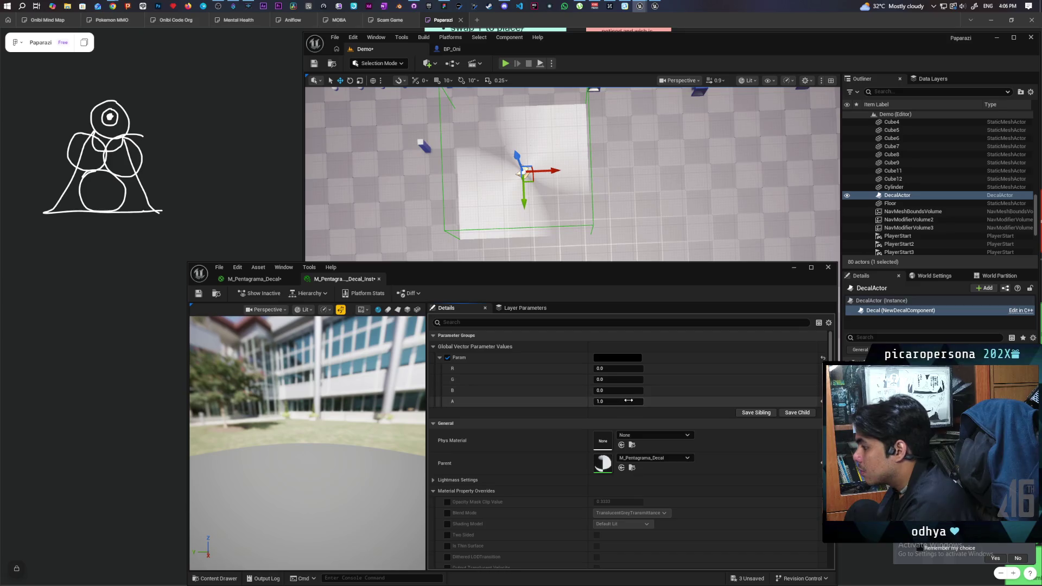
- Try other Param R and G values (G about 0.76), then switch the override off
drag(613, 368, 634, 369)
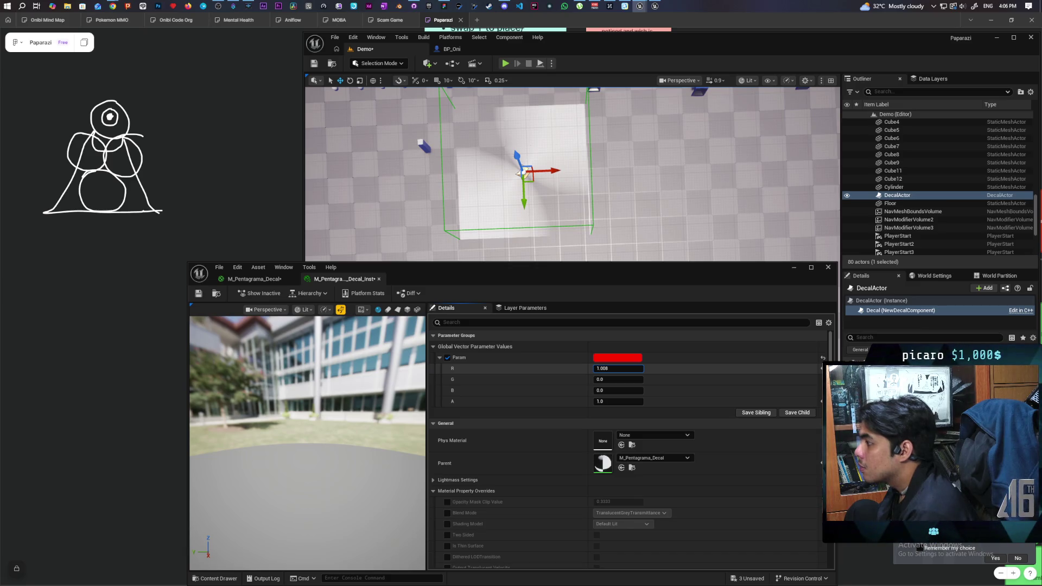
drag(634, 368, 608, 380)
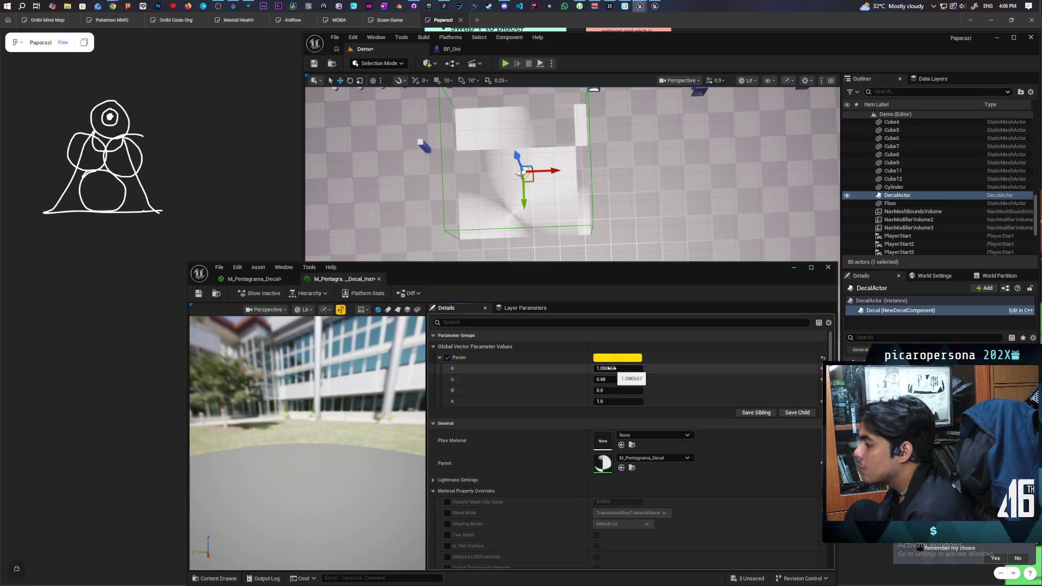
drag(607, 379, 612, 370)
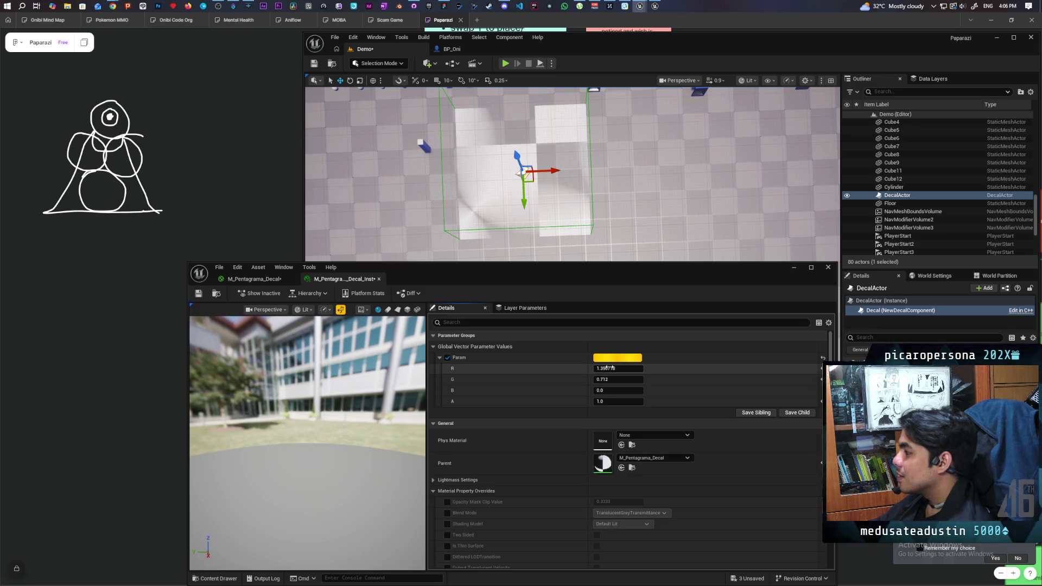
drag(607, 368, 613, 372)
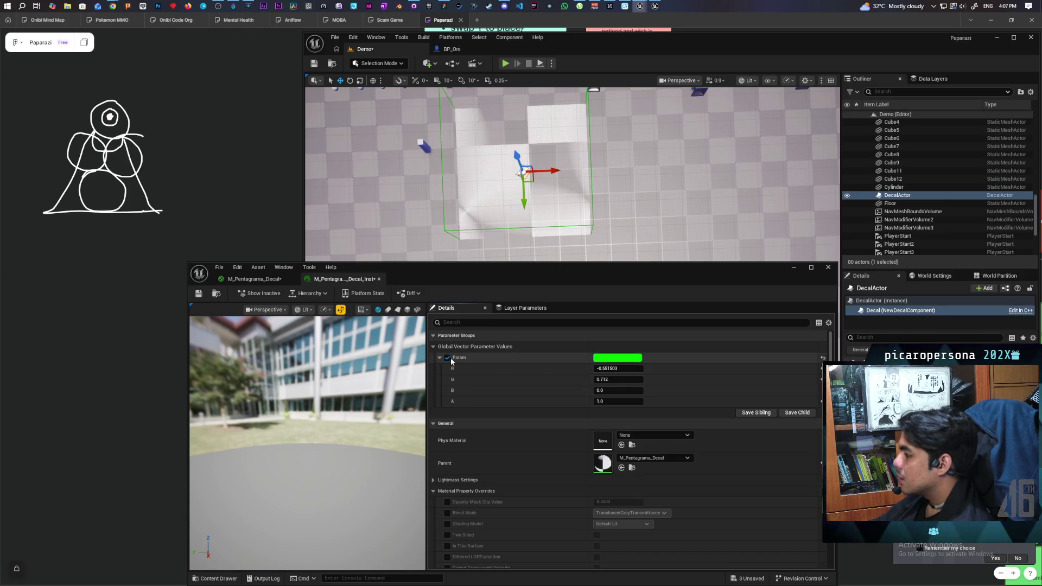
click(448, 357)
click(254, 279)
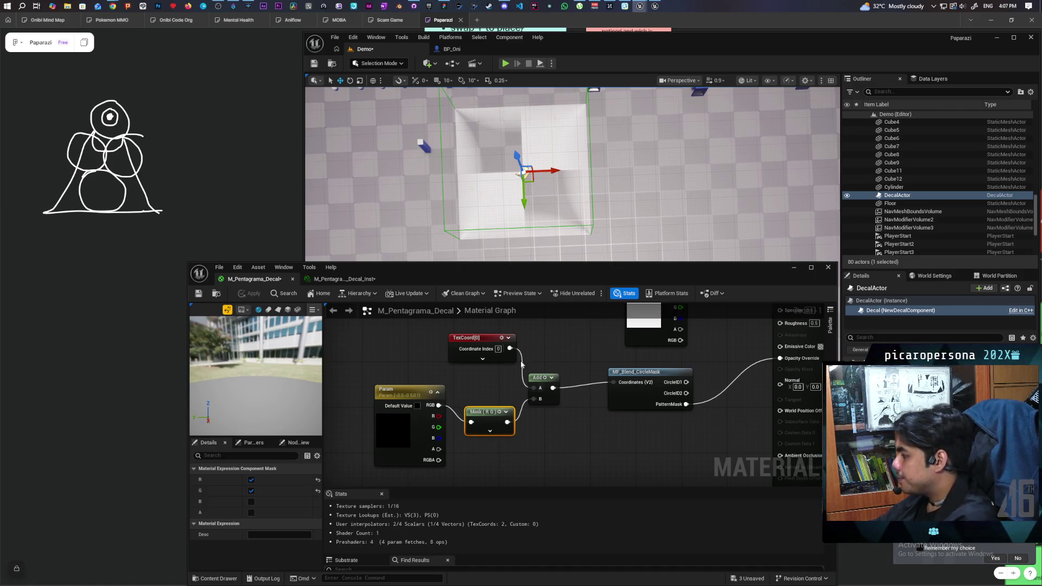
- Feed TexCoord[0] into a new Divide node and apply the material
drag(510, 349, 539, 350)
text(divi)
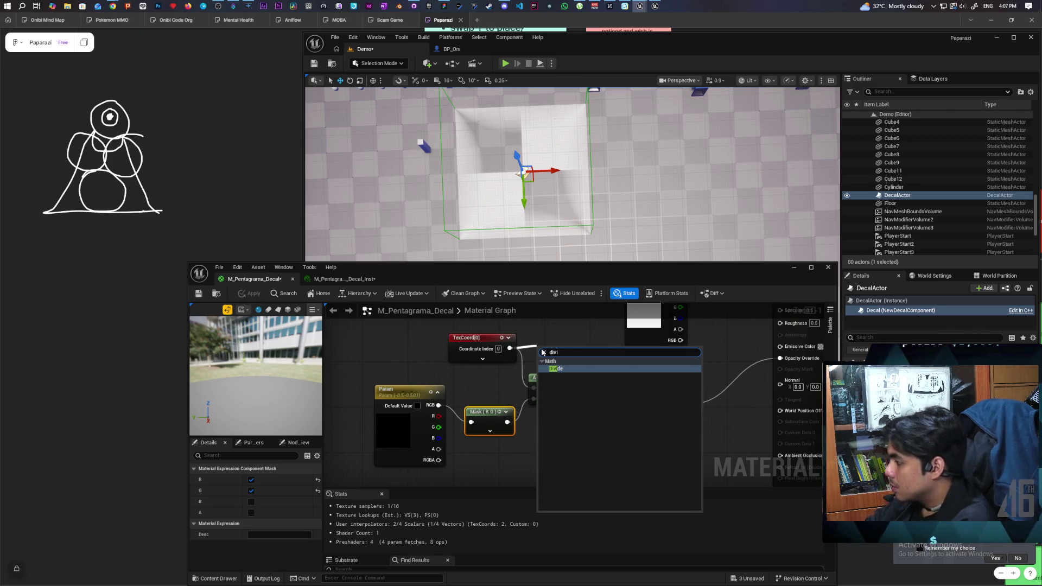
key(Return)
mouse_move(550, 352)
mouse_down()
mouse_move(552, 338)
mouse_move(613, 382)
mouse_up()
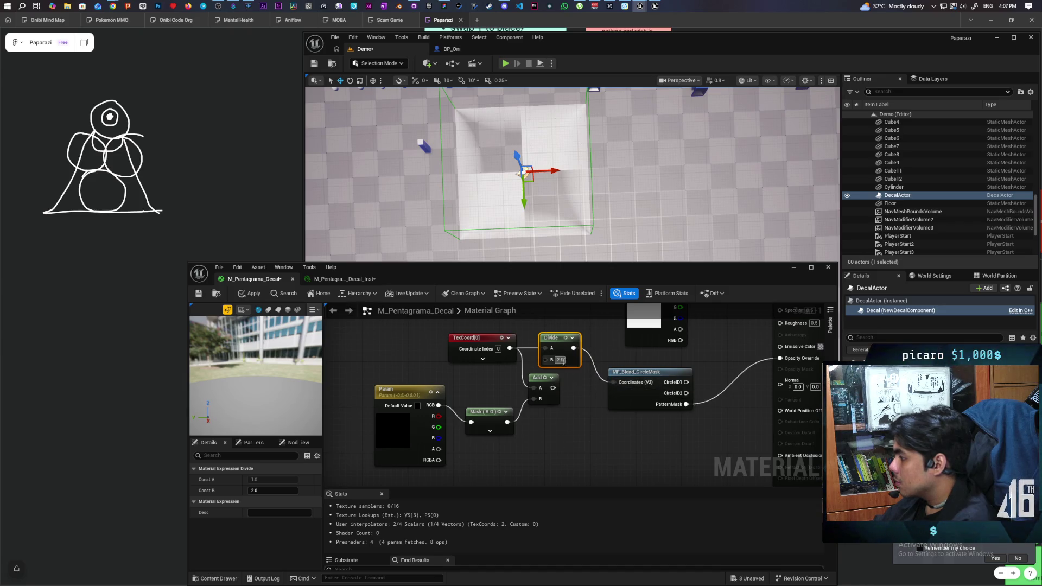
click(586, 418)
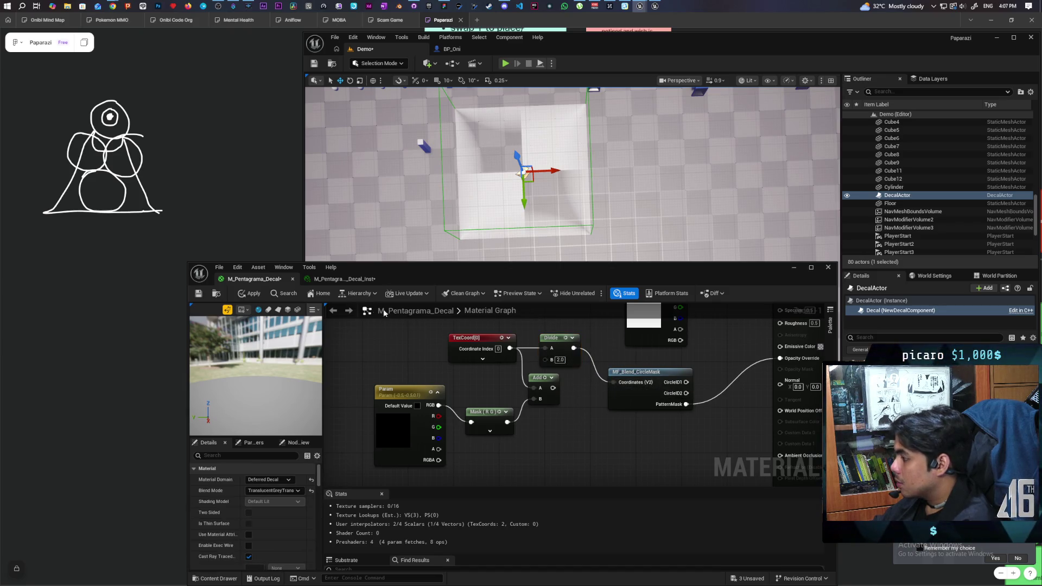
click(253, 294)
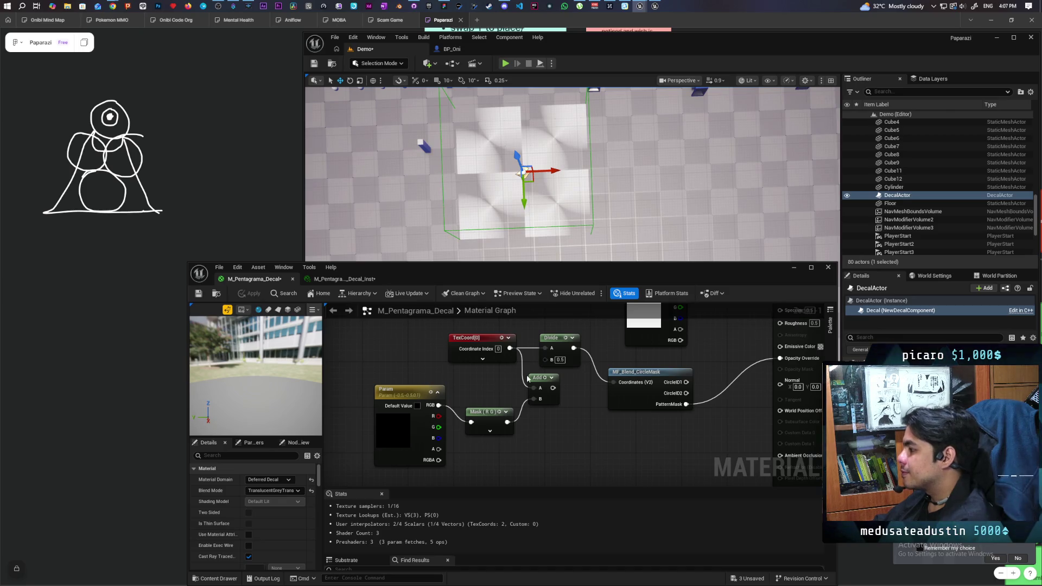
- Multiply TexCoord in a new Multiply node feeding MF_Blend Coordinates, and apply
click(565, 436)
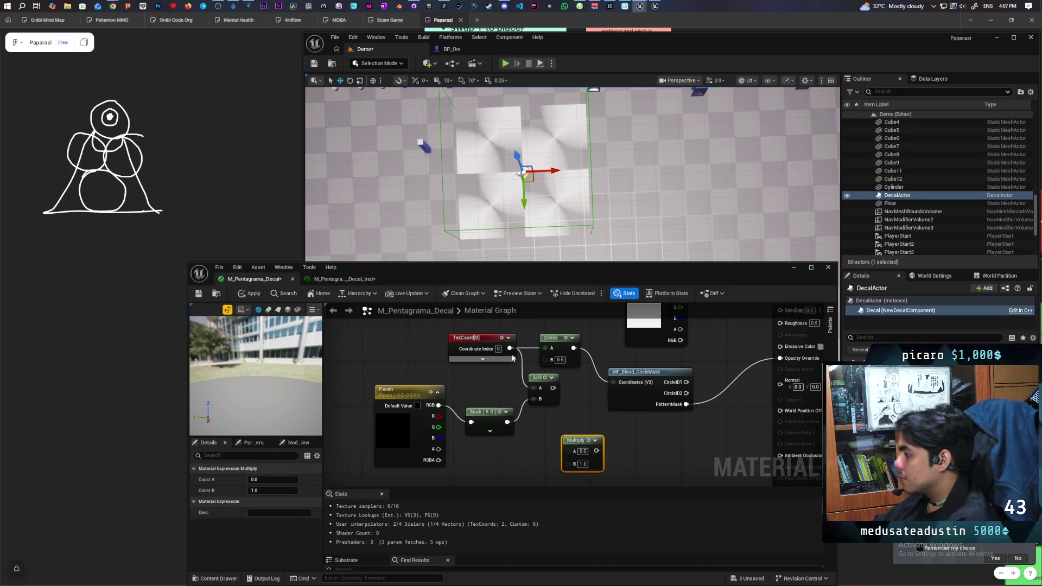
mouse_move(510, 348)
mouse_down()
mouse_move(569, 451)
mouse_move(614, 384)
mouse_up()
mouse_move(686, 393)
mouse_down()
mouse_move(775, 369)
mouse_move(780, 358)
mouse_up()
click(251, 293)
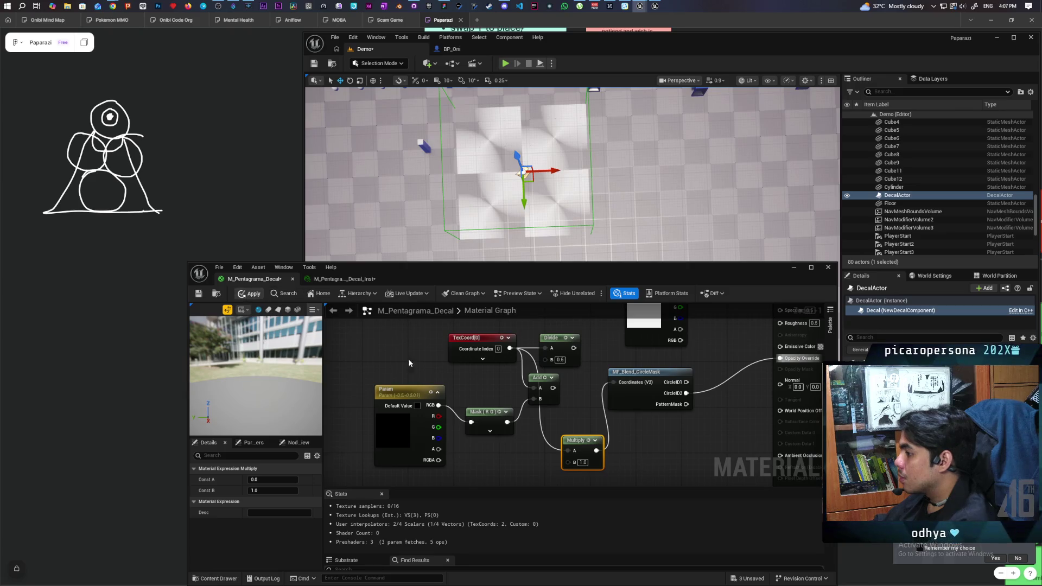
- Drive Opacity Override from PatternMask and connect Multiply to the mask's Coordinates
alt+click(603, 390)
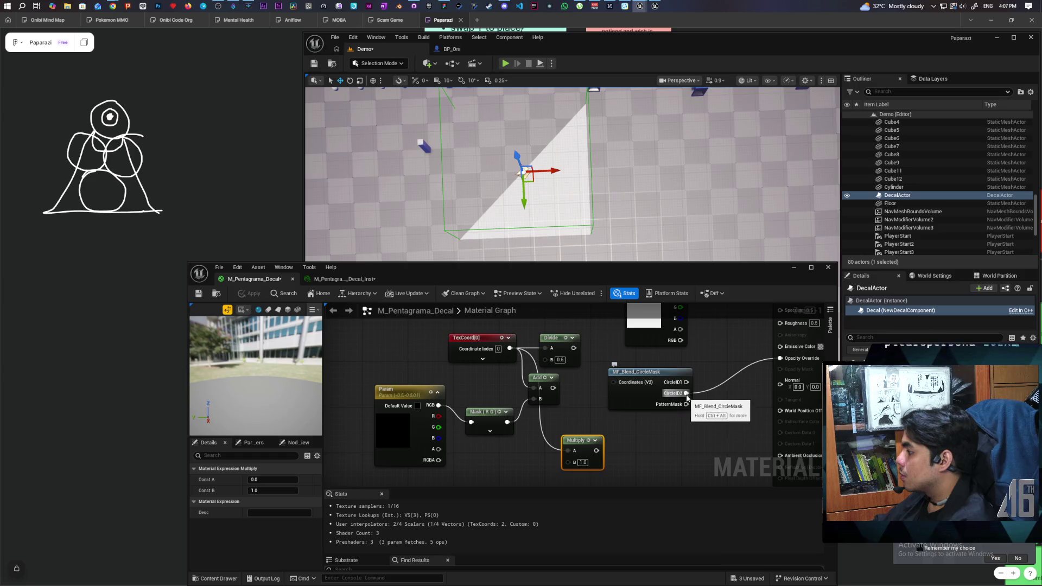
drag(686, 393, 689, 405)
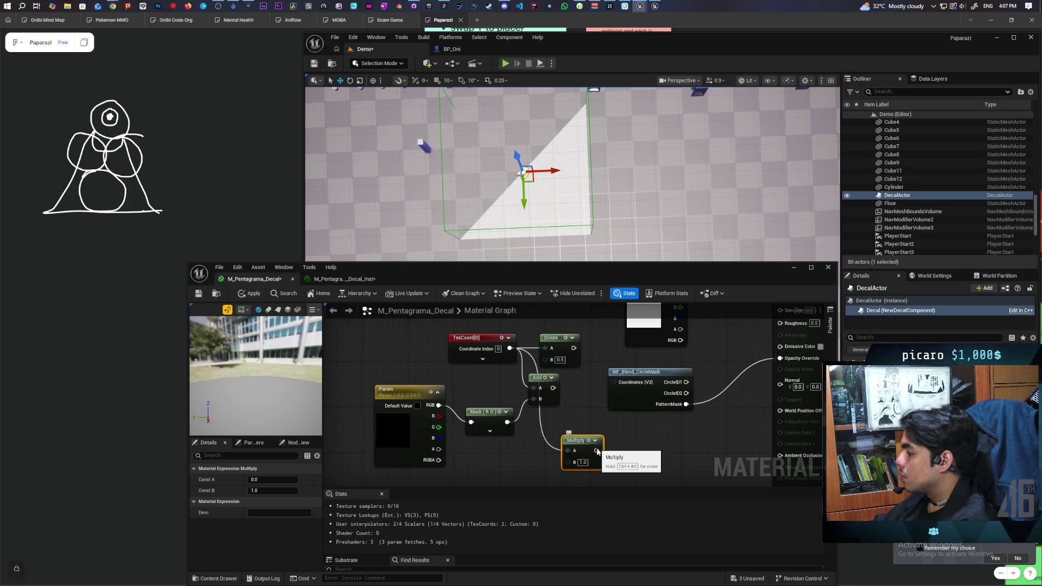
drag(597, 450, 615, 383)
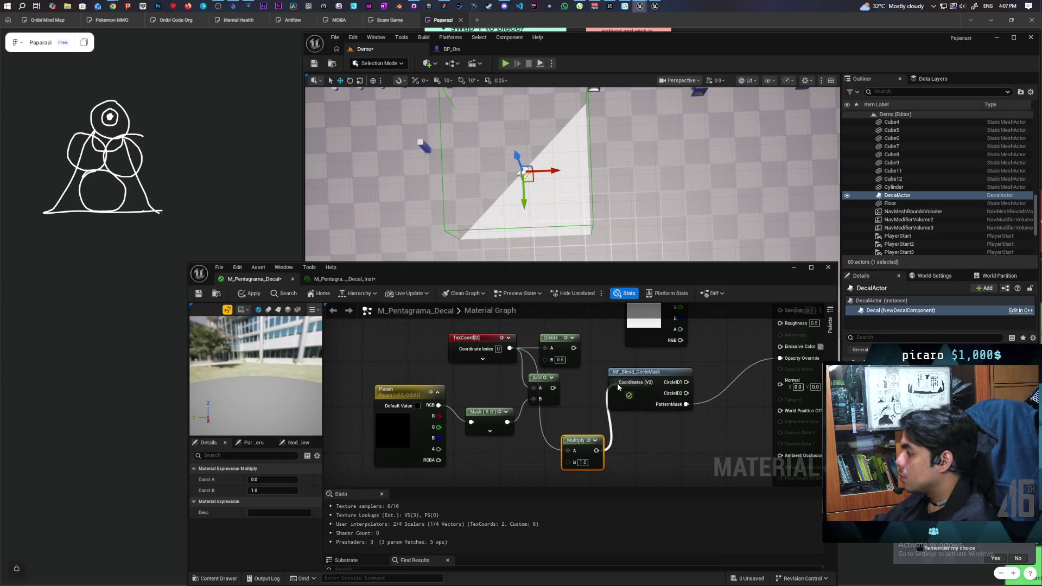
click(240, 296)
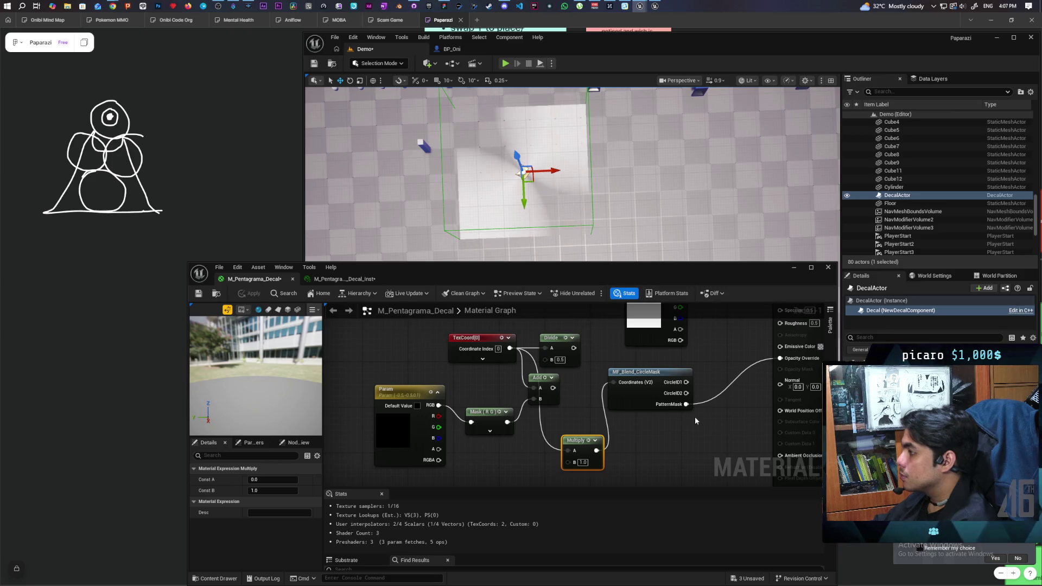
- Enter 0.5 as the Multiply node's B value and recompile the decal
click(582, 463)
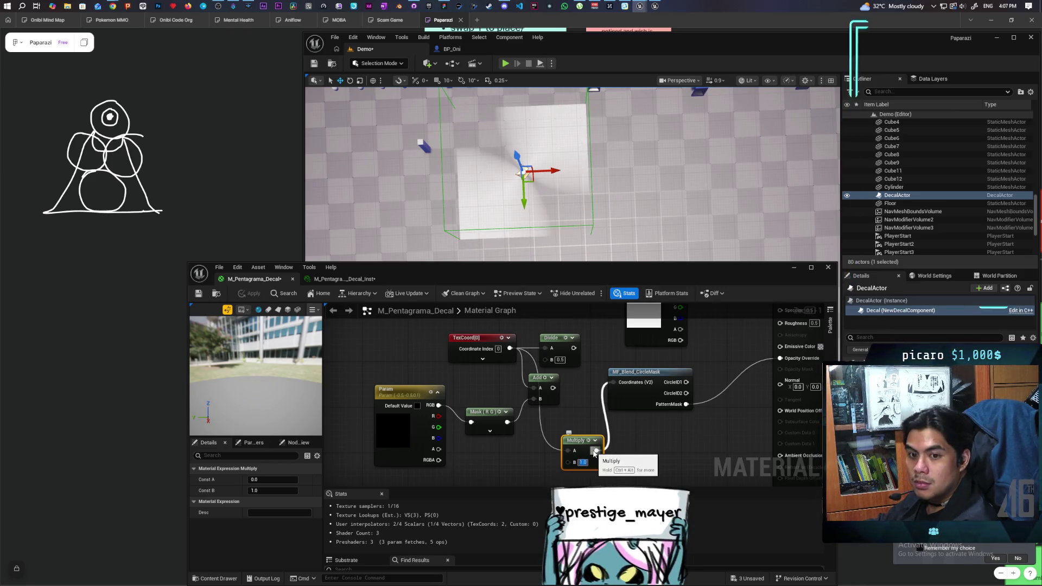
text(0.5)
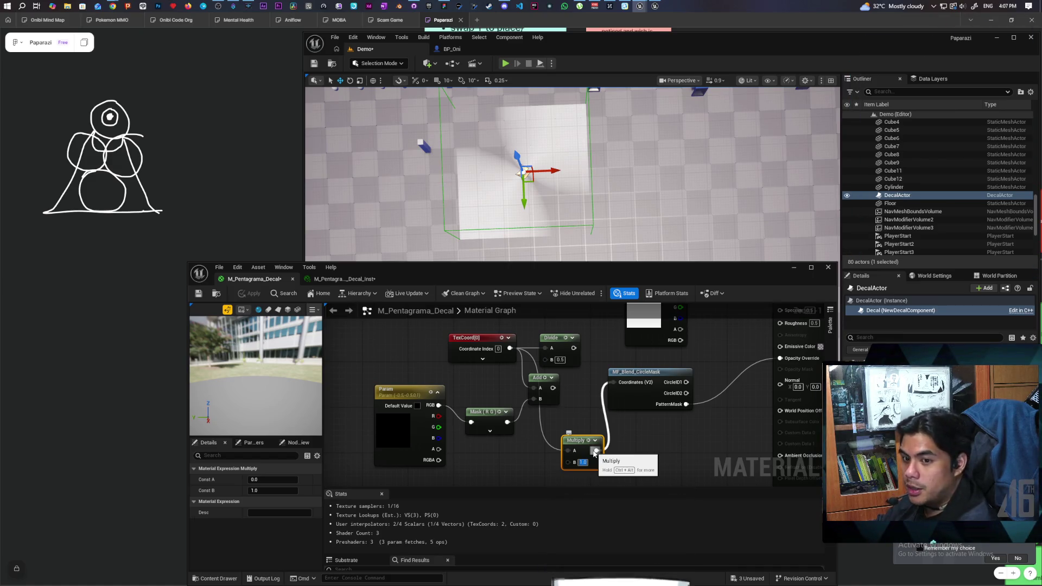
key(Return)
click(542, 423)
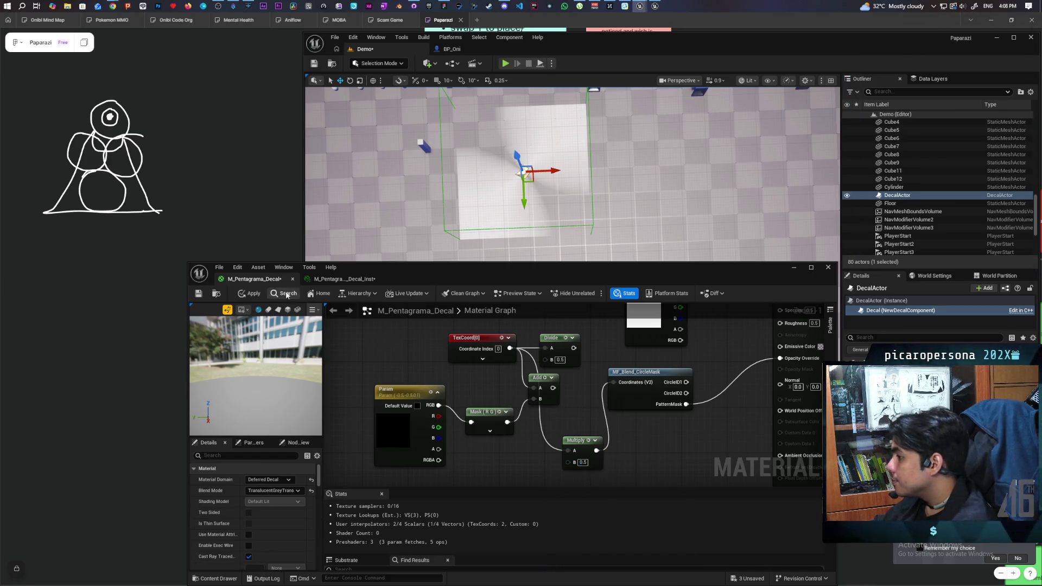
click(250, 294)
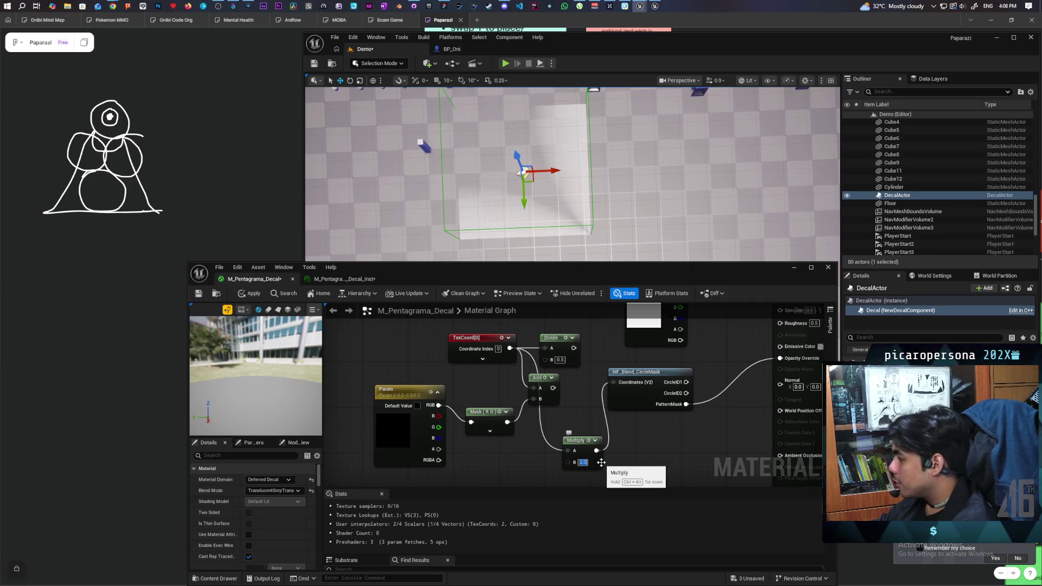
click(253, 293)
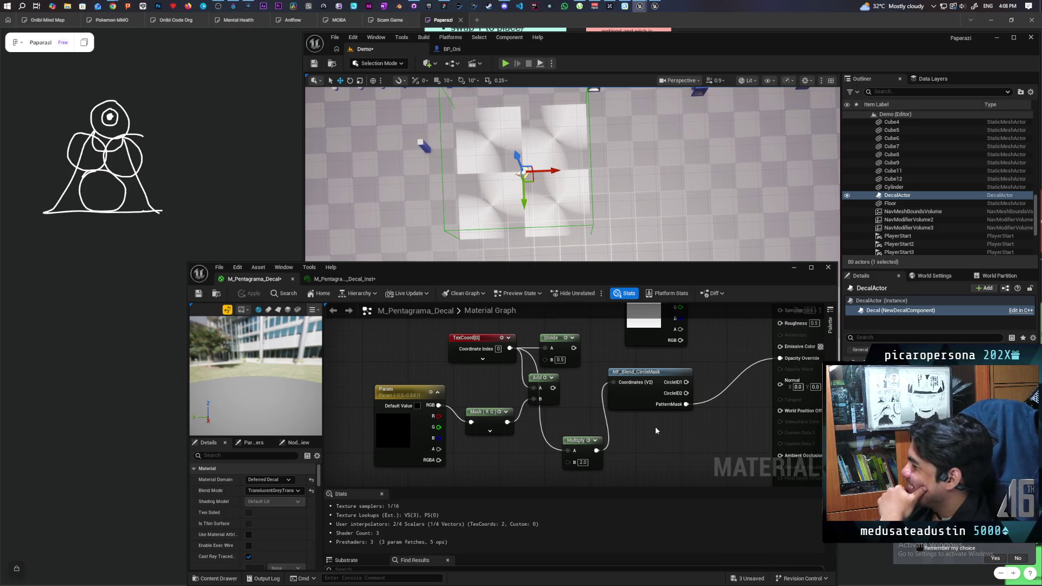
click(640, 398)
- Open MF_Blend_CircleMask and pan to its CircleSplats code node
double_click(640, 398)
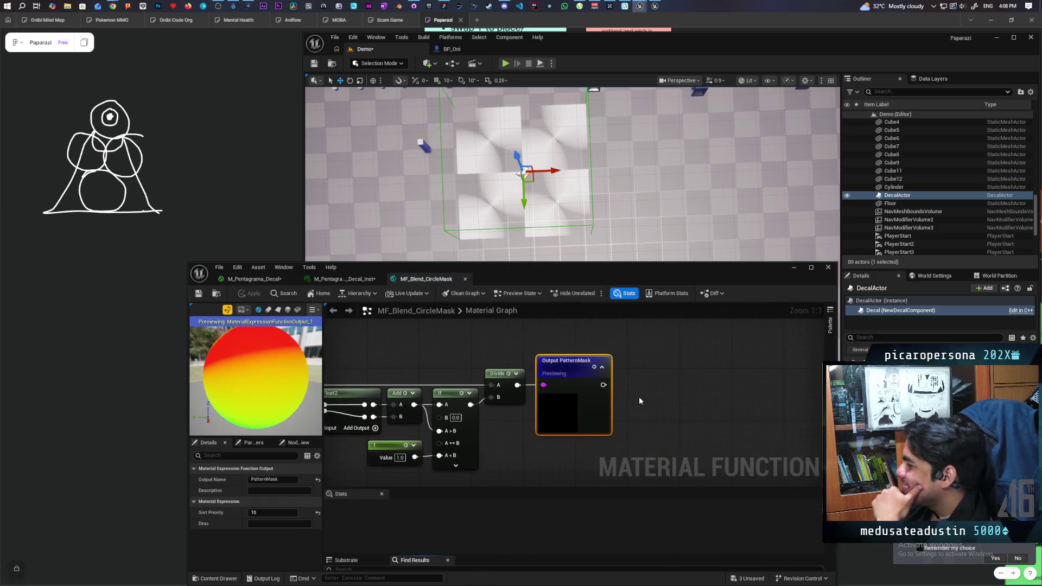
scroll(635, 398, down, 5)
scroll(538, 434, up, 6)
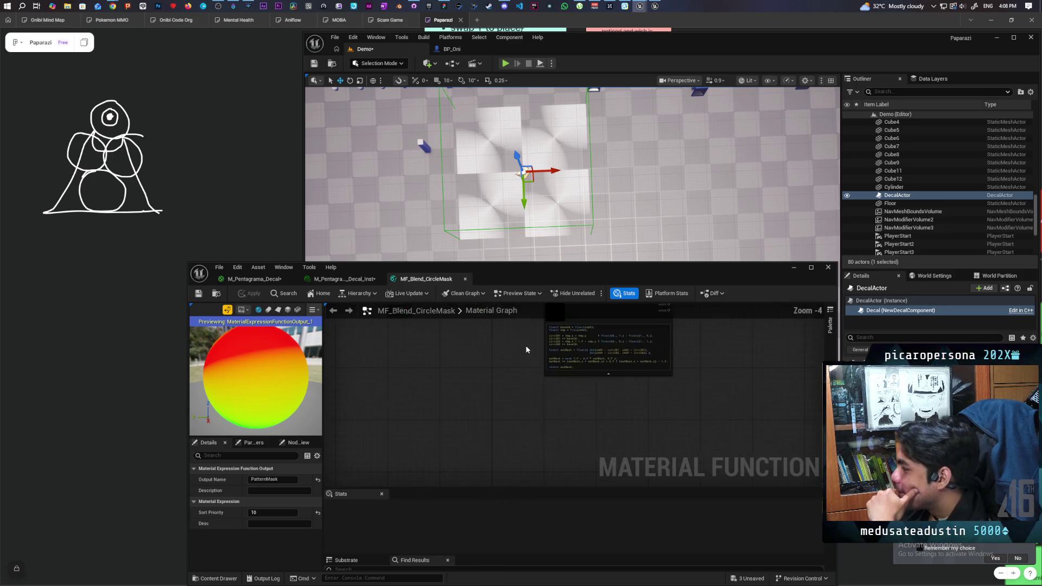
scroll(483, 412, up, 2)
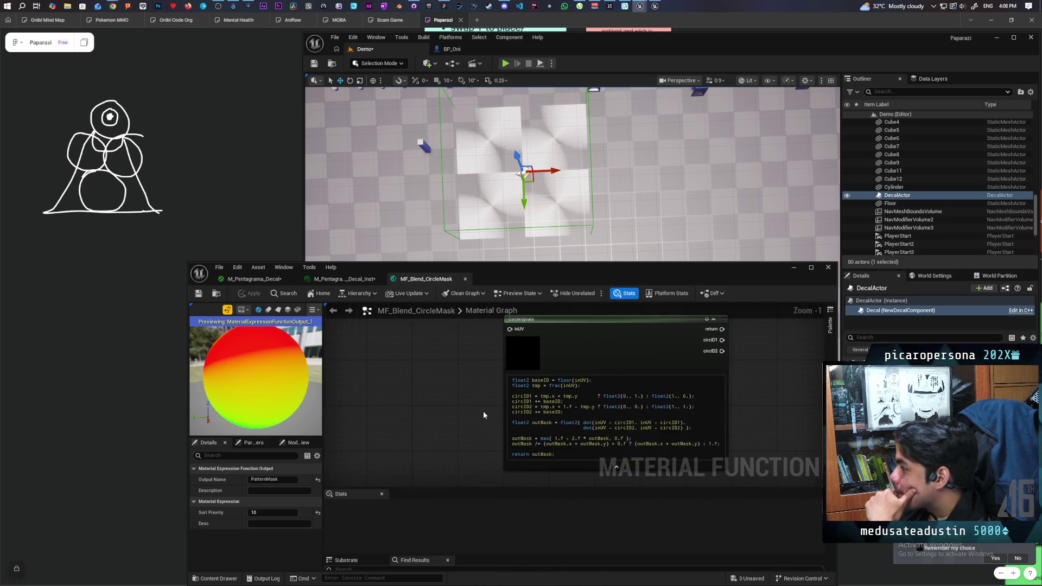
mouse_move(483, 415)
mouse_down()
mouse_move(466, 429)
mouse_move(427, 414)
mouse_up()
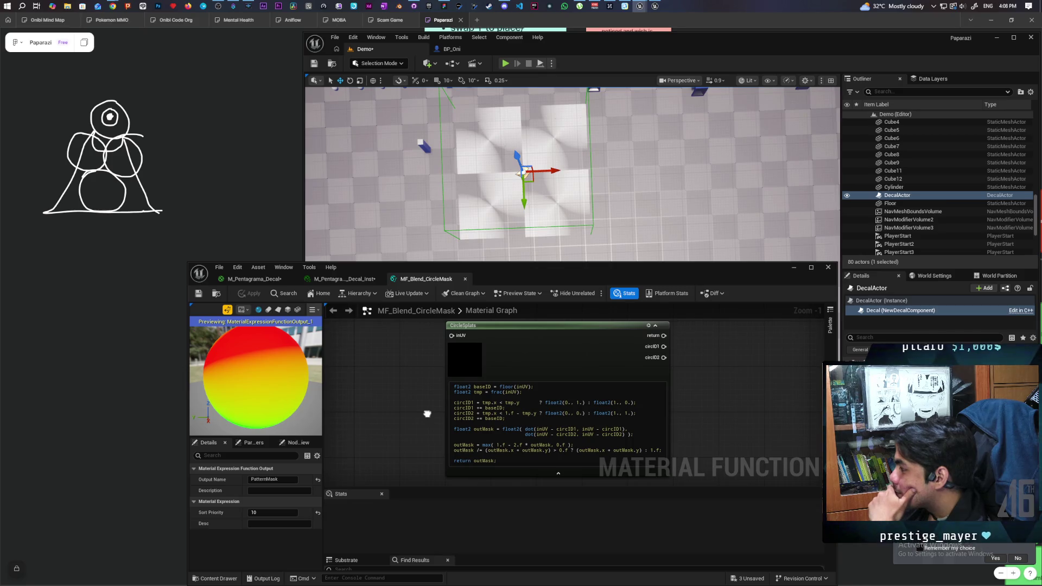
- Locate the function among content assets, maximize the editor, and return to M_Pentagrama_Decal
click(218, 293)
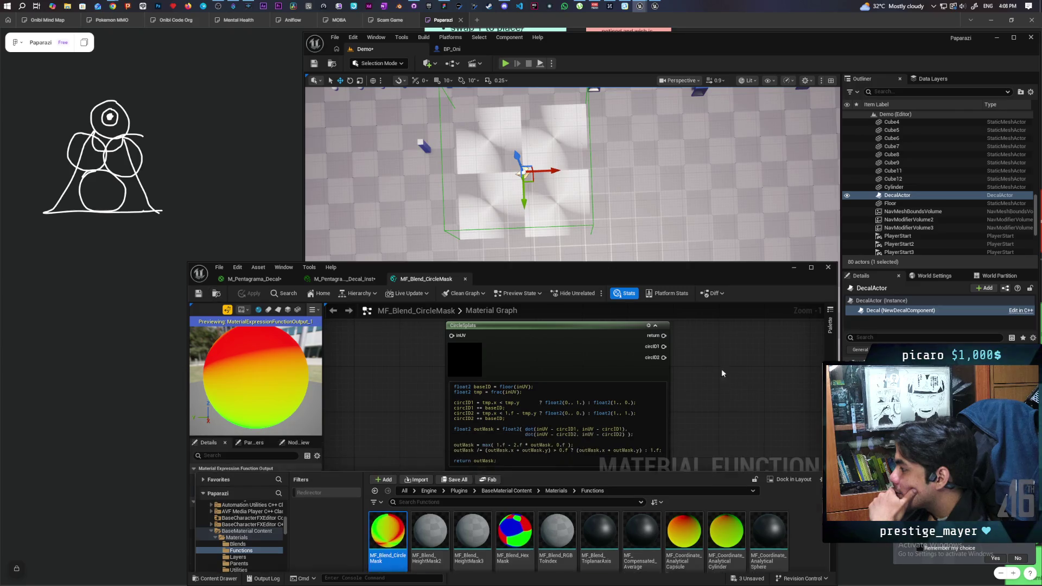
double_click(636, 266)
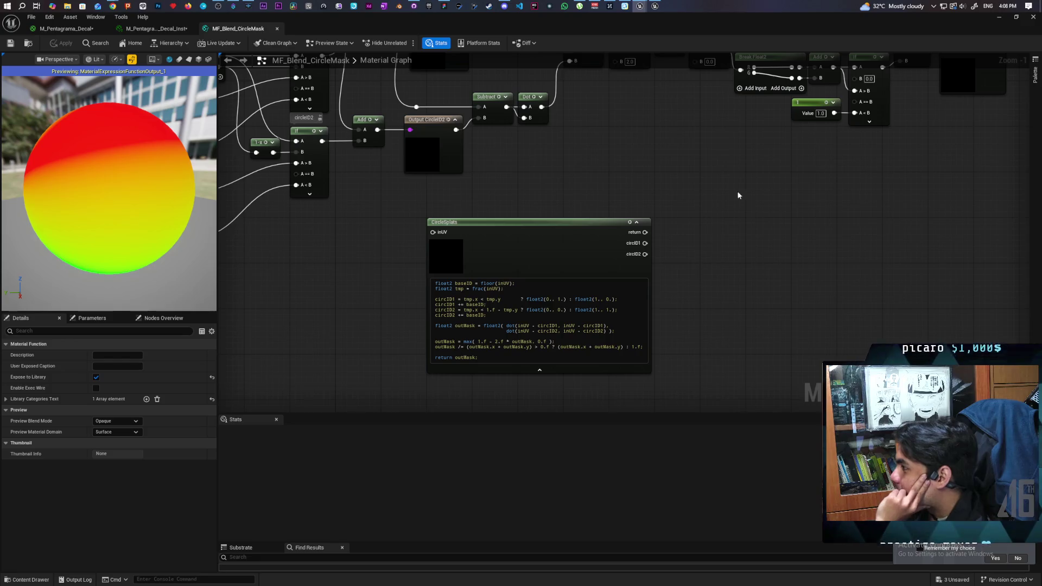
mouse_move(698, 263)
mouse_down()
mouse_move(556, 334)
mouse_move(712, 343)
mouse_move(664, 325)
mouse_move(477, 344)
mouse_up()
mouse_move(733, 319)
mouse_down()
mouse_move(657, 319)
mouse_move(694, 333)
mouse_move(681, 328)
mouse_up()
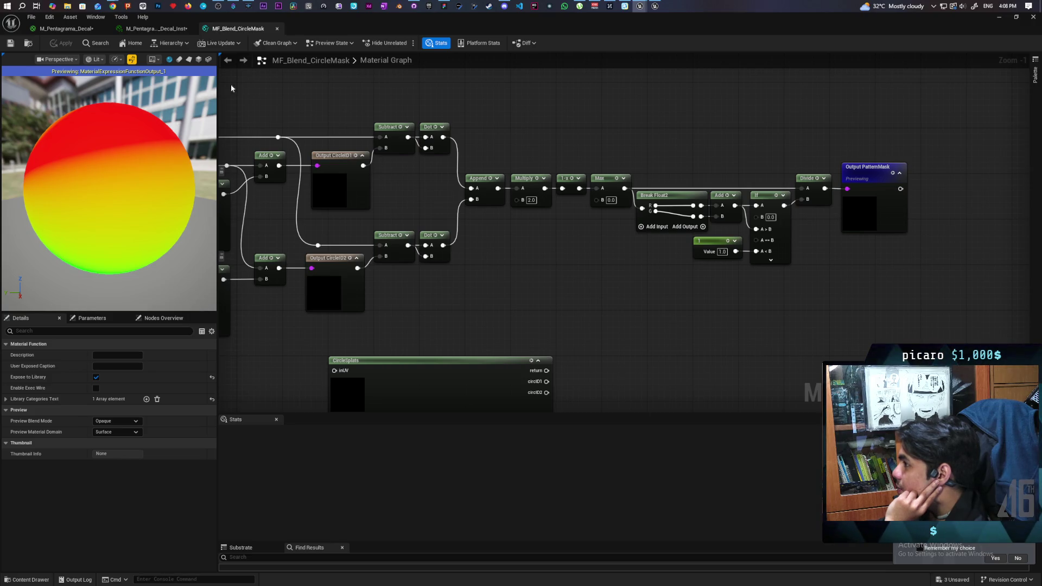
click(157, 28)
click(67, 28)
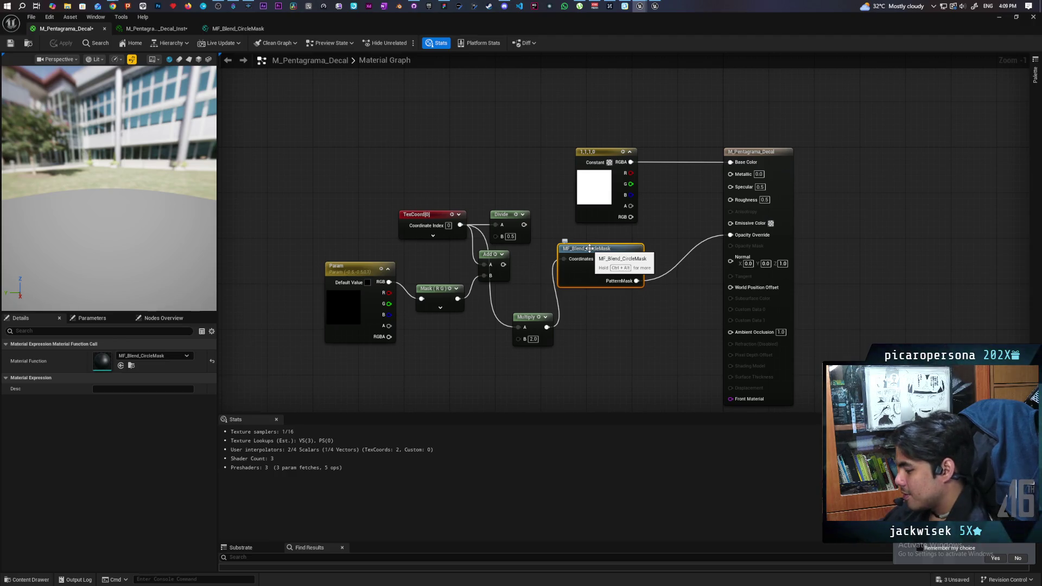
key(ctrl+alt)
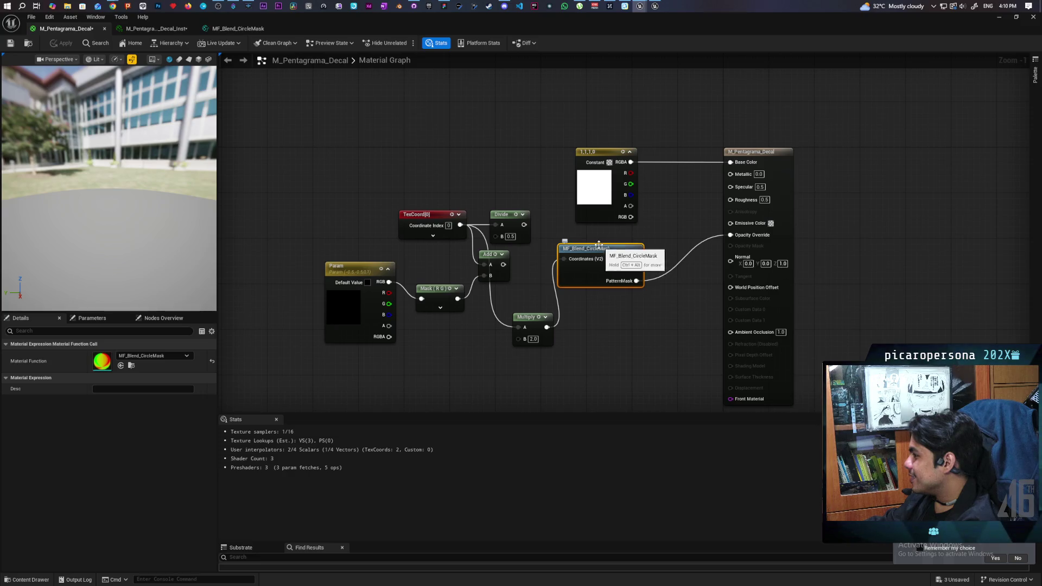
- Add an MX_Circle node and connect its Result to Opacity Override, replacing PatternMask
right_click(592, 336)
text(circ)
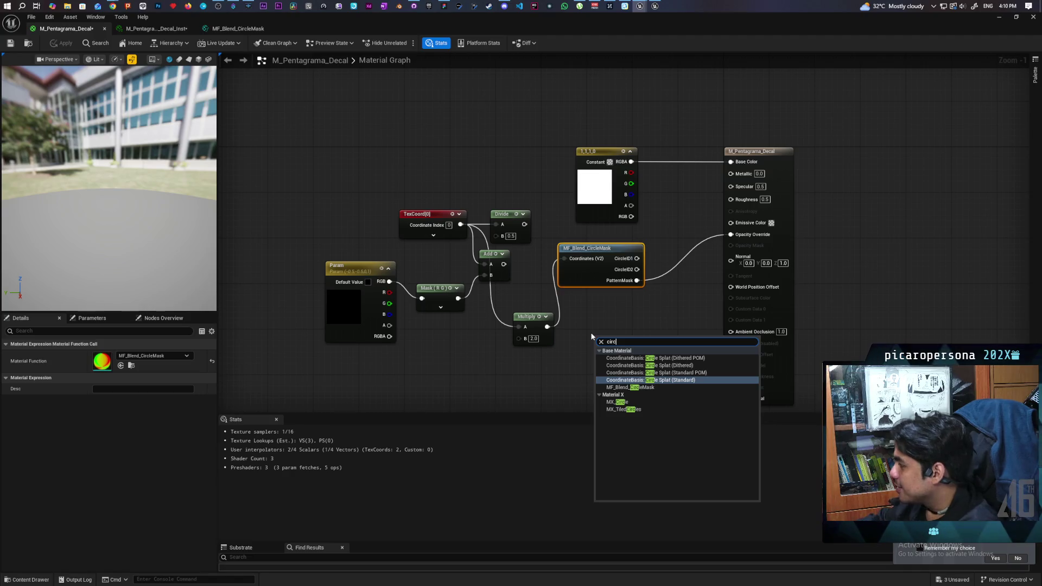
click(640, 403)
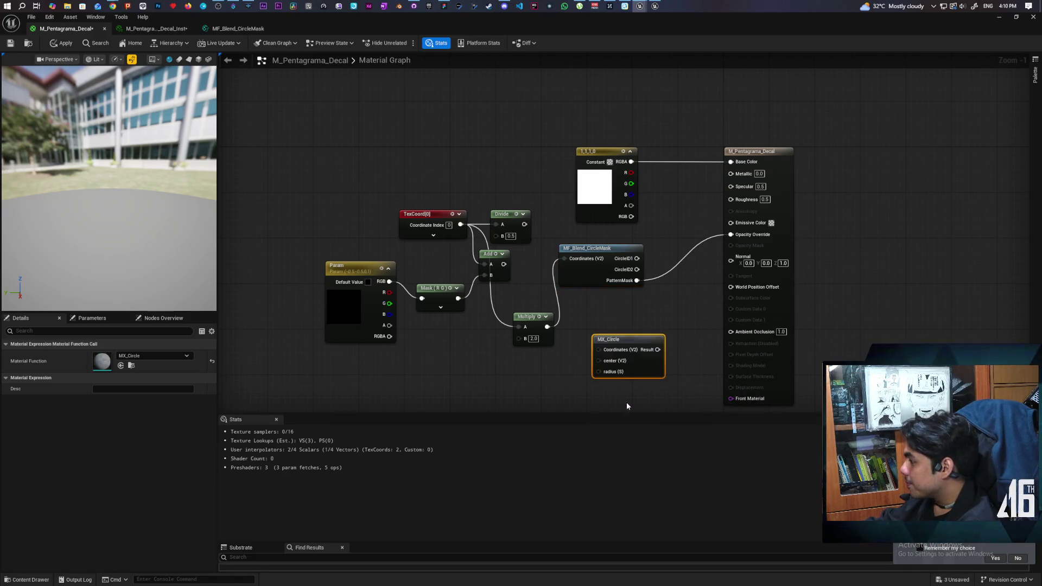
mouse_move(658, 350)
mouse_down()
mouse_move(716, 360)
mouse_move(730, 235)
mouse_up()
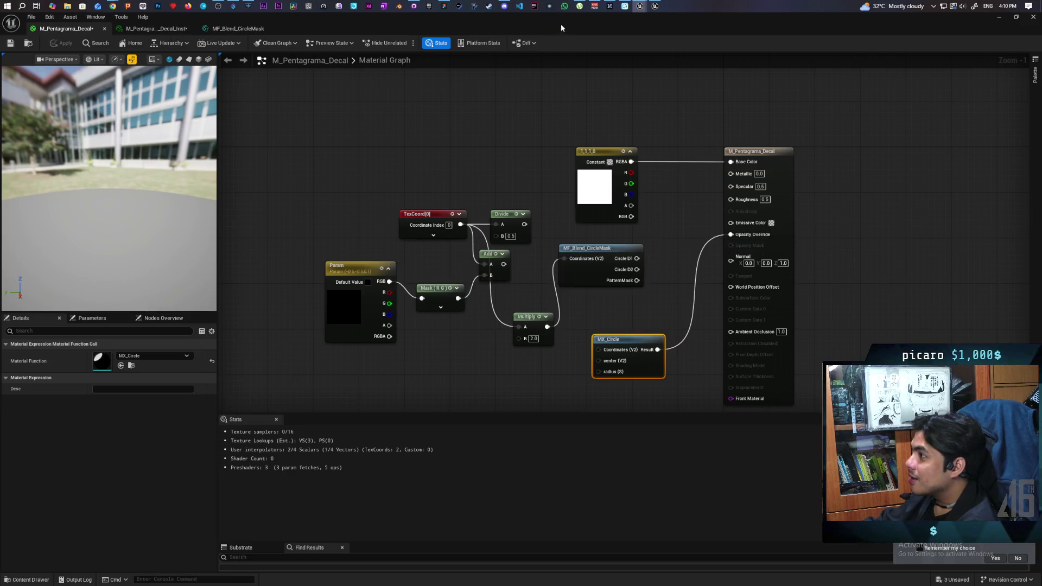
mouse_move(98, 34)
mouse_down()
mouse_move(566, 361)
mouse_move(532, 301)
mouse_move(522, 191)
mouse_up()
key(Home)
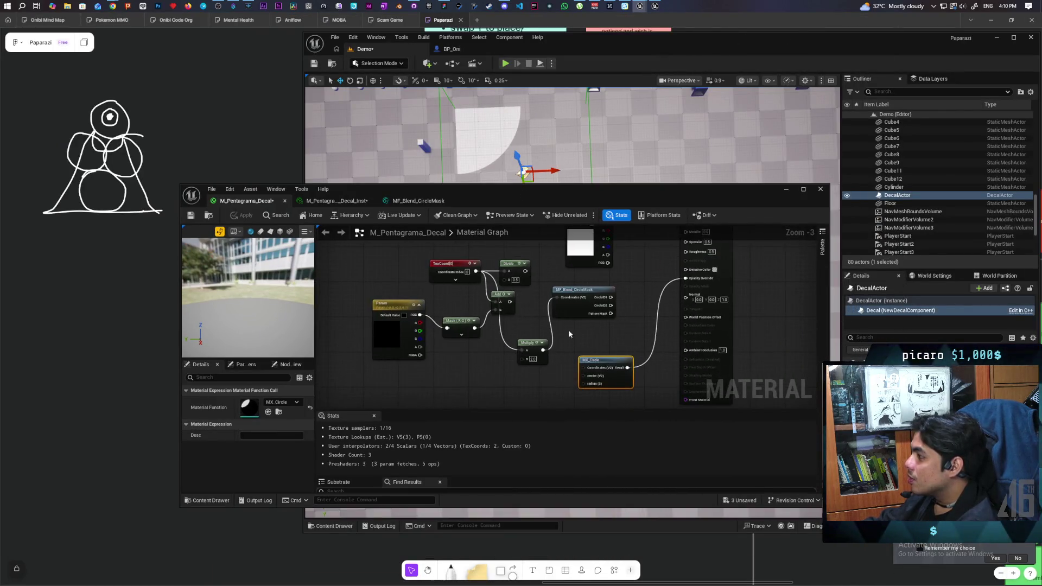
- Wire the texture coordinates into MX_Circle and apply the change
scroll(568, 333, up, 2)
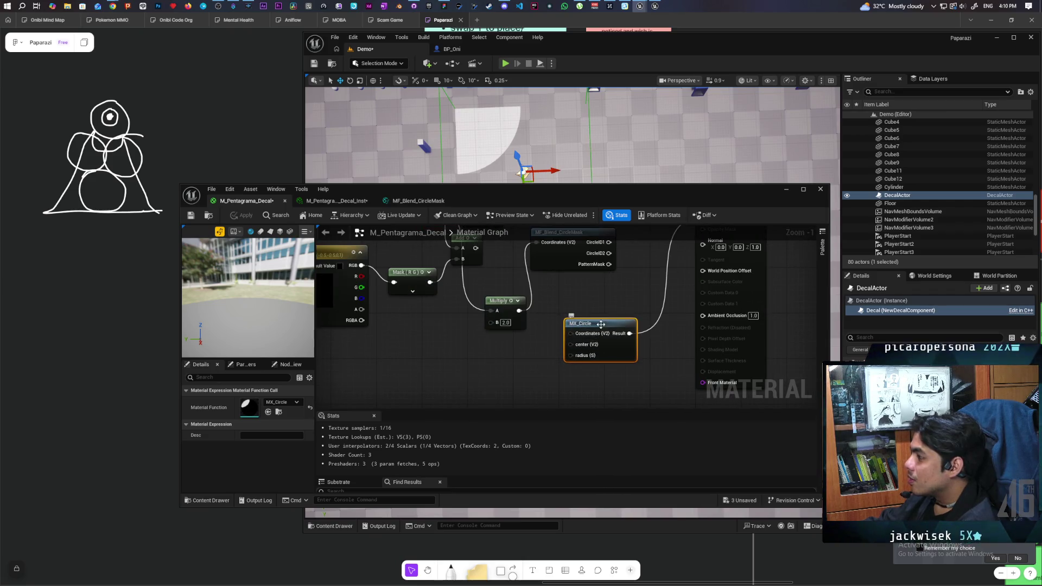
drag(601, 324, 618, 335)
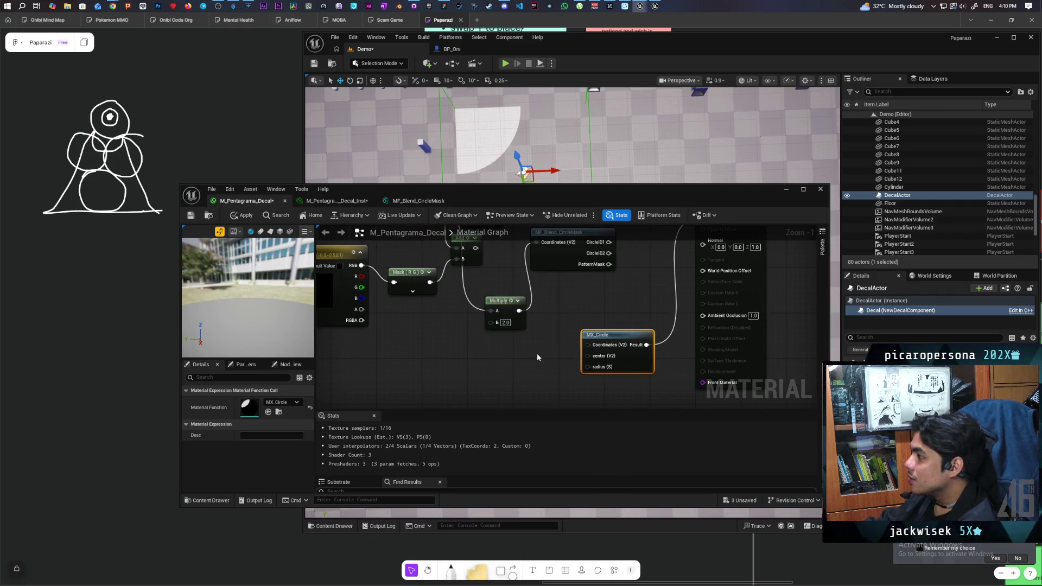
mouse_move(537, 357)
mouse_down()
mouse_move(575, 365)
mouse_move(627, 414)
mouse_up()
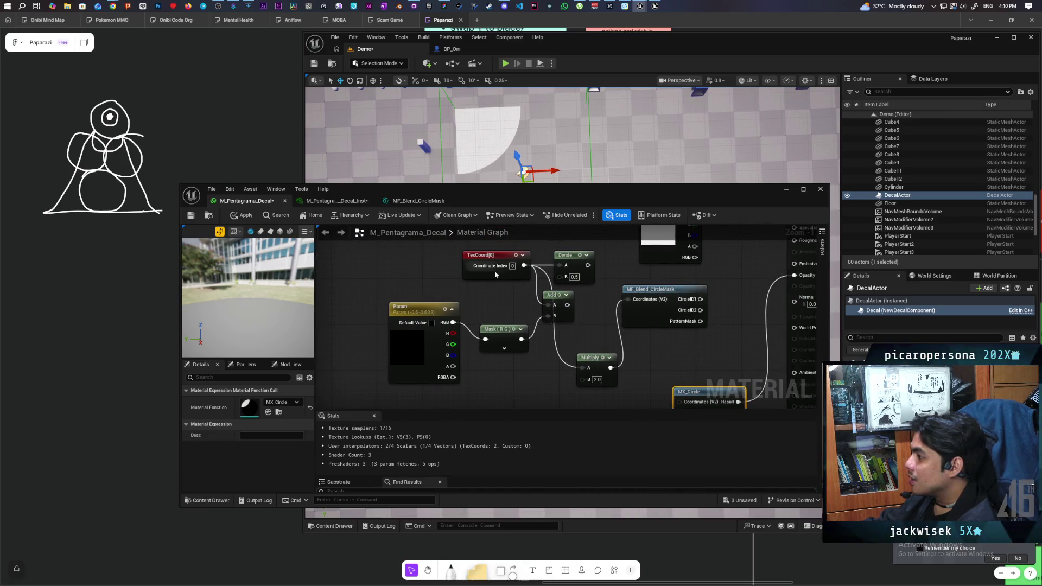
mouse_move(524, 265)
mouse_down()
mouse_move(662, 406)
mouse_move(681, 356)
mouse_move(631, 354)
mouse_move(678, 357)
mouse_move(615, 390)
mouse_up()
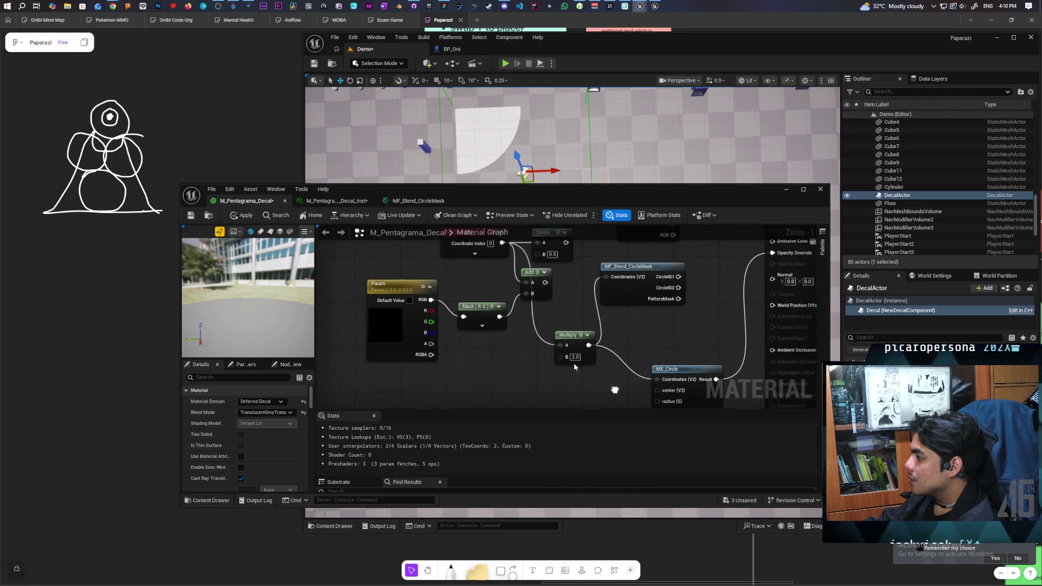
key(ctrl+s)
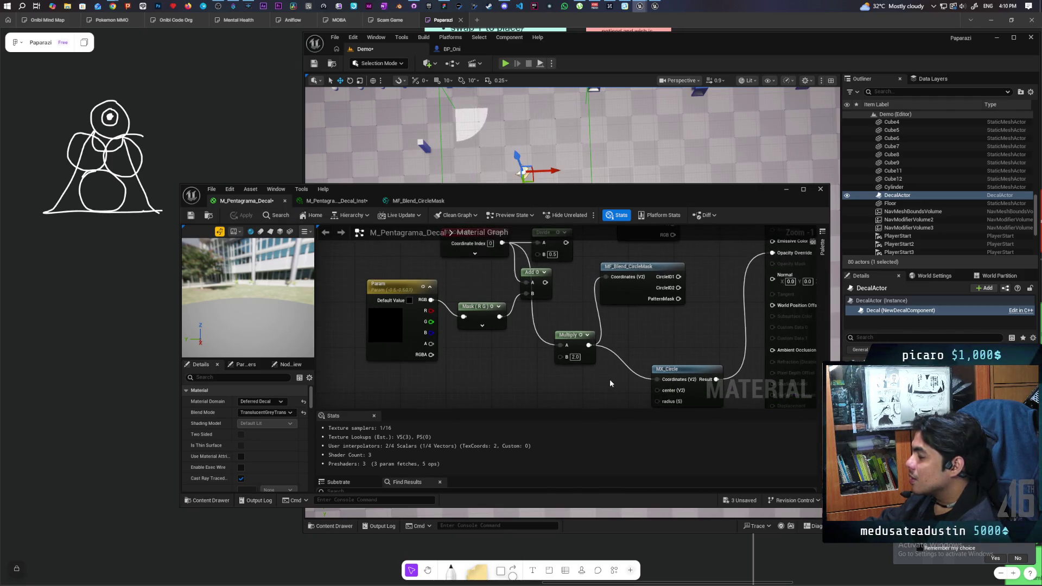
click(574, 357)
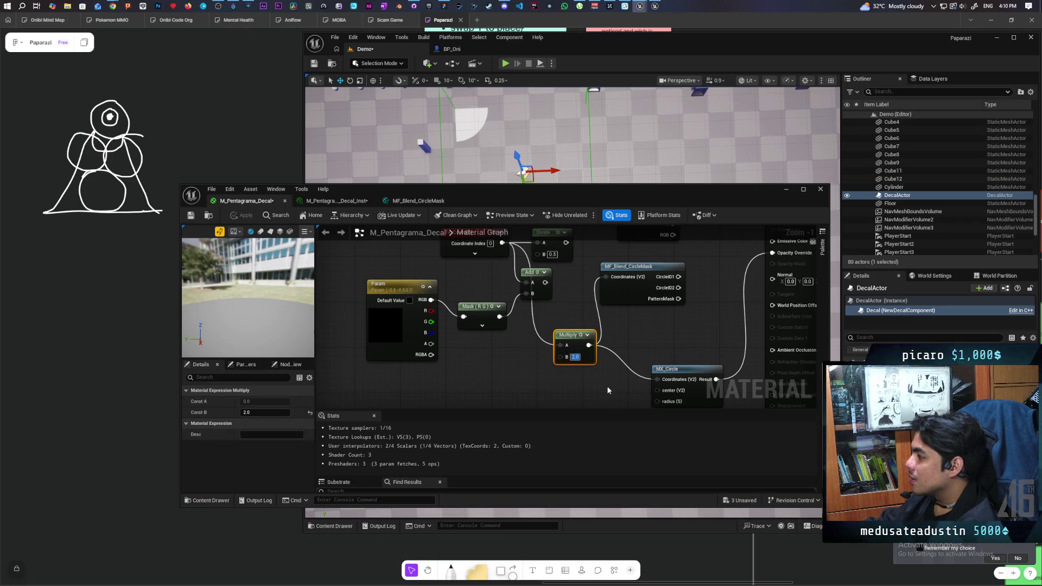
click(583, 391)
drag(583, 391, 558, 339)
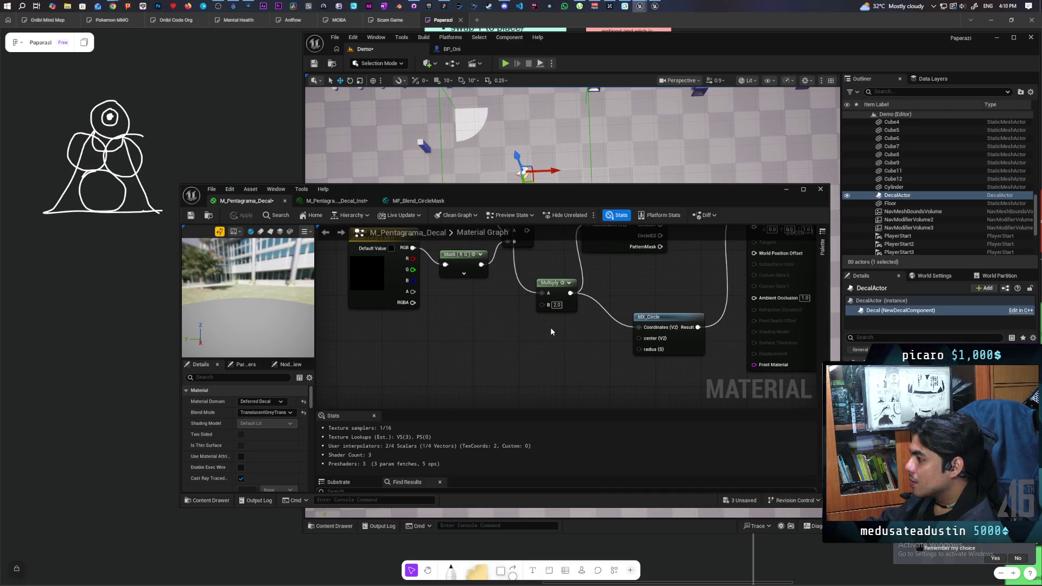
- Add a Constant2Vector of 0.5, 0.5 as MX_Circle's center and apply
key(2)
click(558, 340)
drag(639, 339, 579, 352)
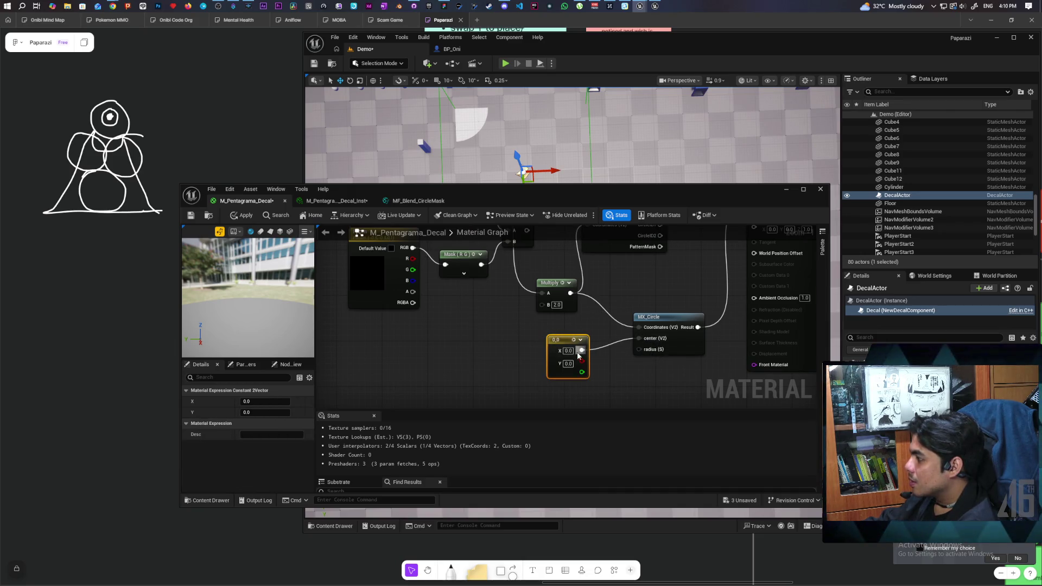
click(567, 350)
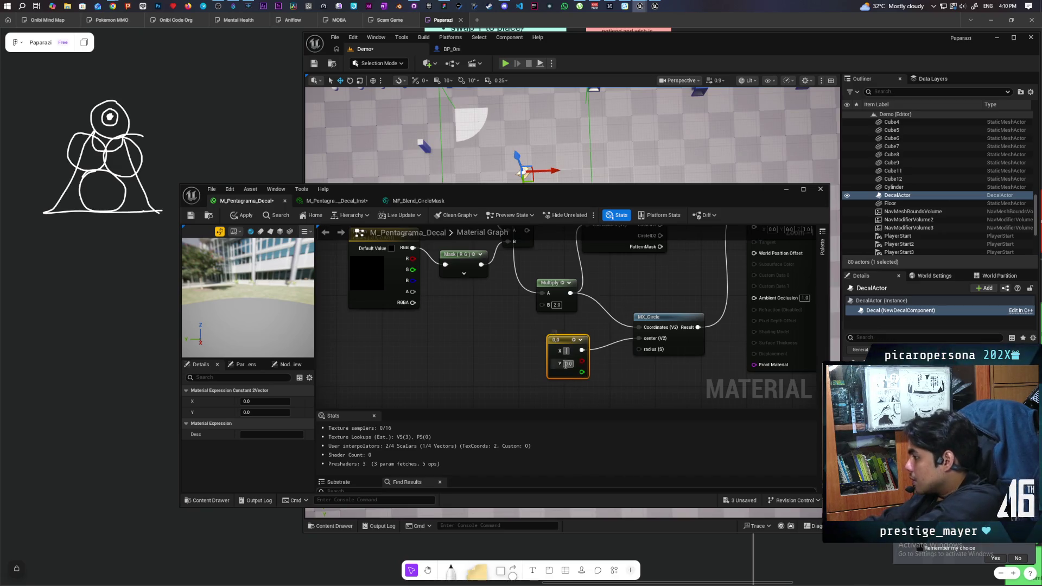
text(0.5)
key(Tab)
text(0.5)
key(Return)
click(604, 384)
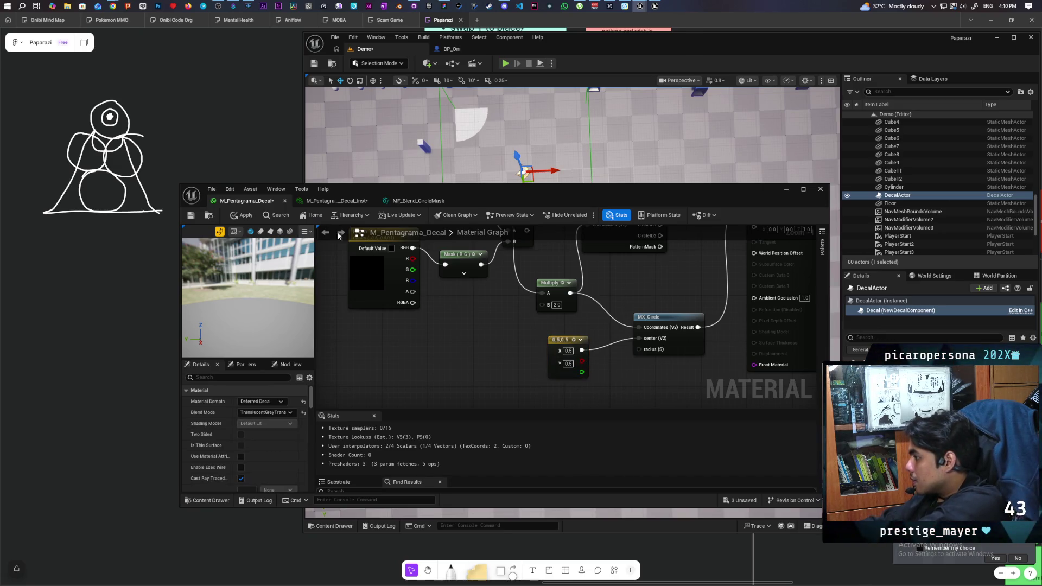
click(237, 215)
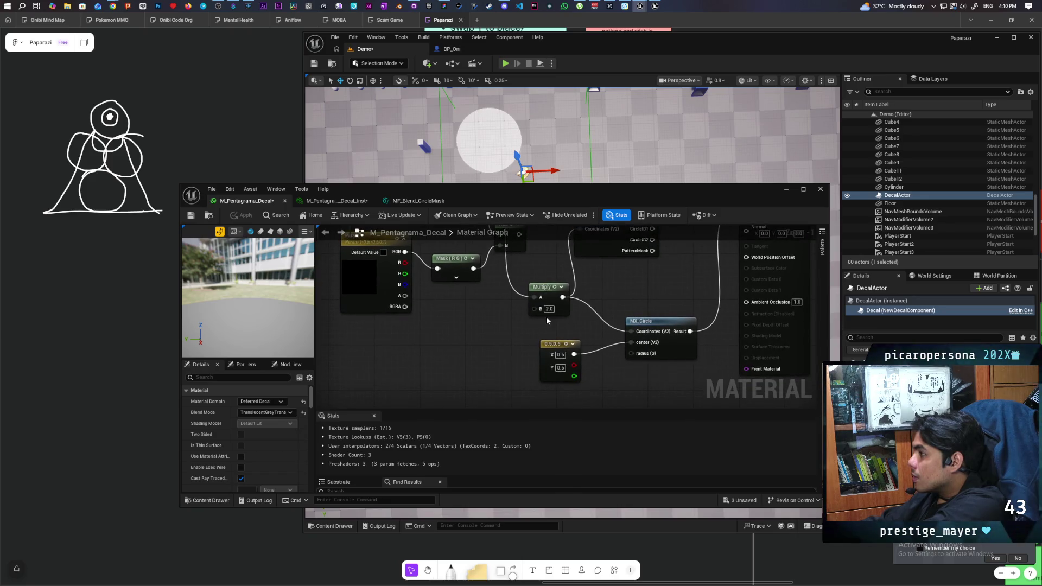
click(549, 309)
text(1)
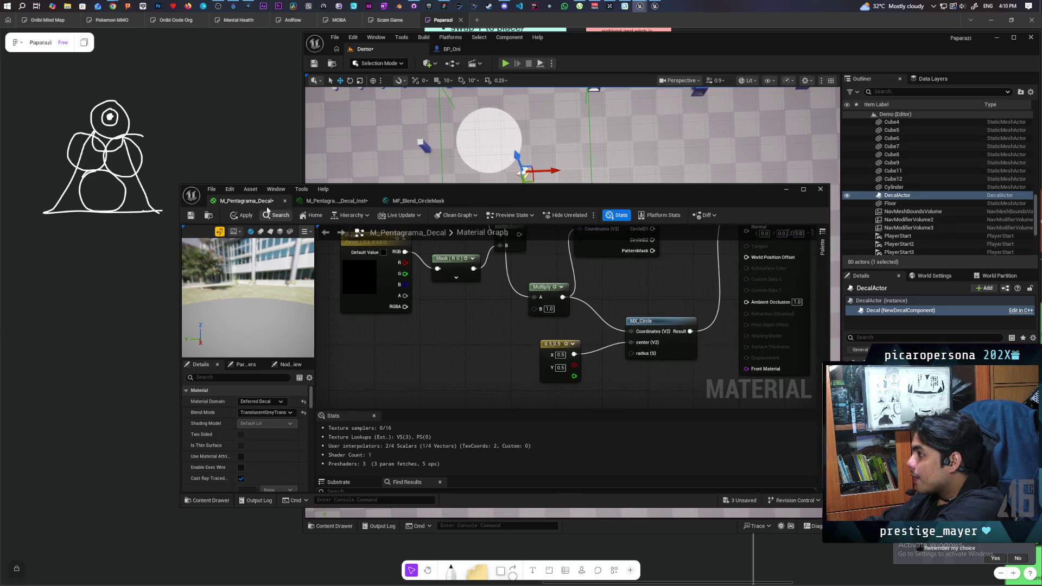
- Disconnect the Multiply result from MX_Circle's coordinates and apply
click(239, 215)
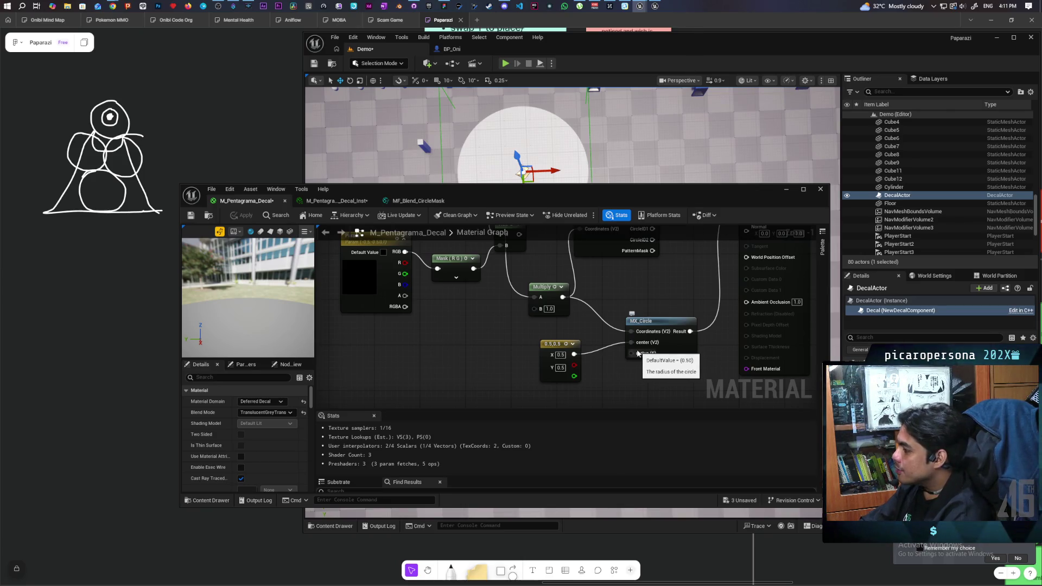
click(551, 341)
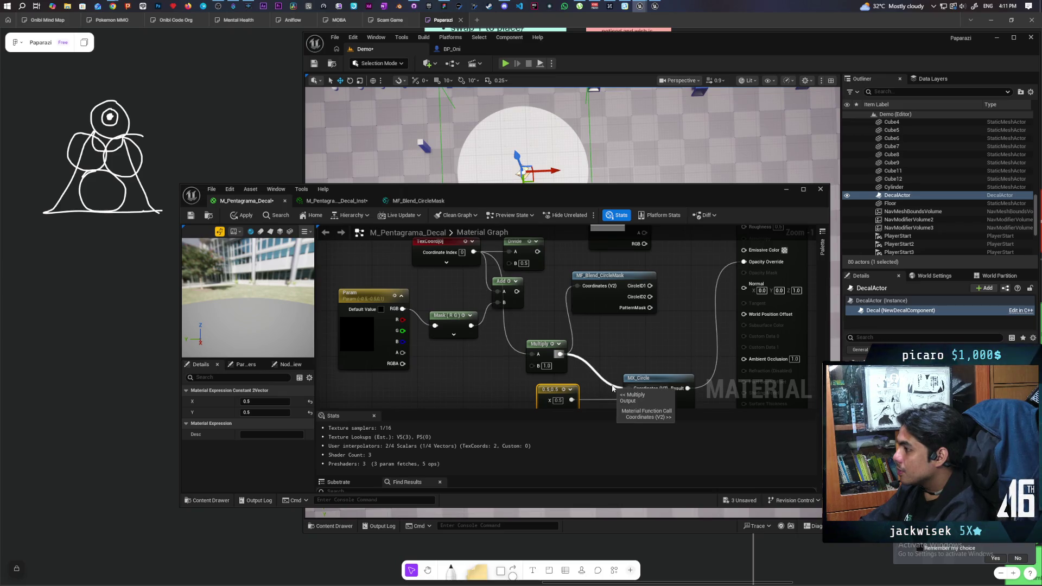
alt+click(613, 388)
click(243, 215)
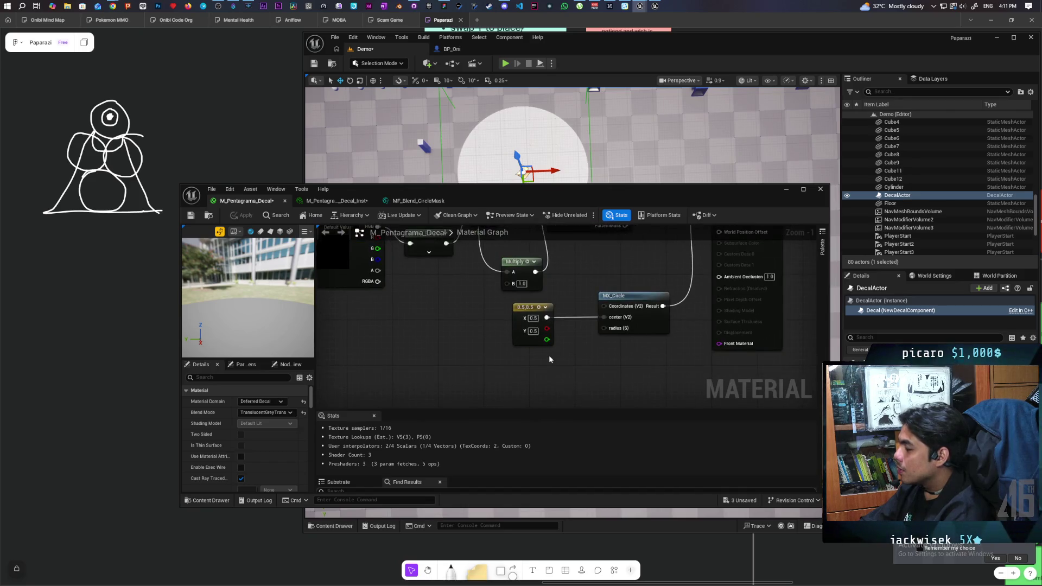
- Connect a new Constant to MX_Circle's radius, trying values 1 and 0.5
click(525, 362)
drag(566, 375, 603, 327)
click(243, 215)
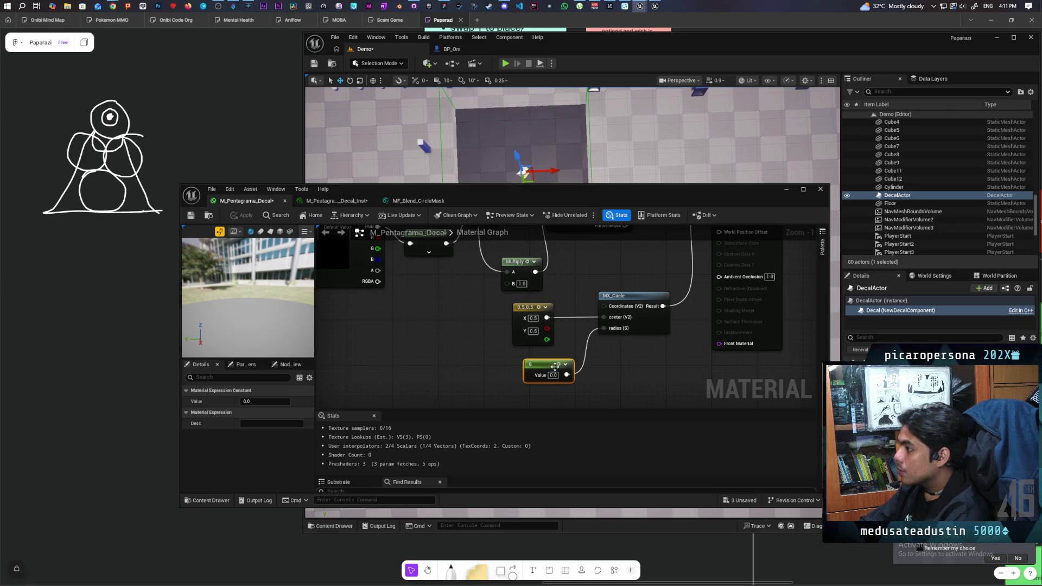
mouse_move(549, 381)
mouse_down()
mouse_move(477, 377)
mouse_move(496, 386)
mouse_move(492, 368)
mouse_up()
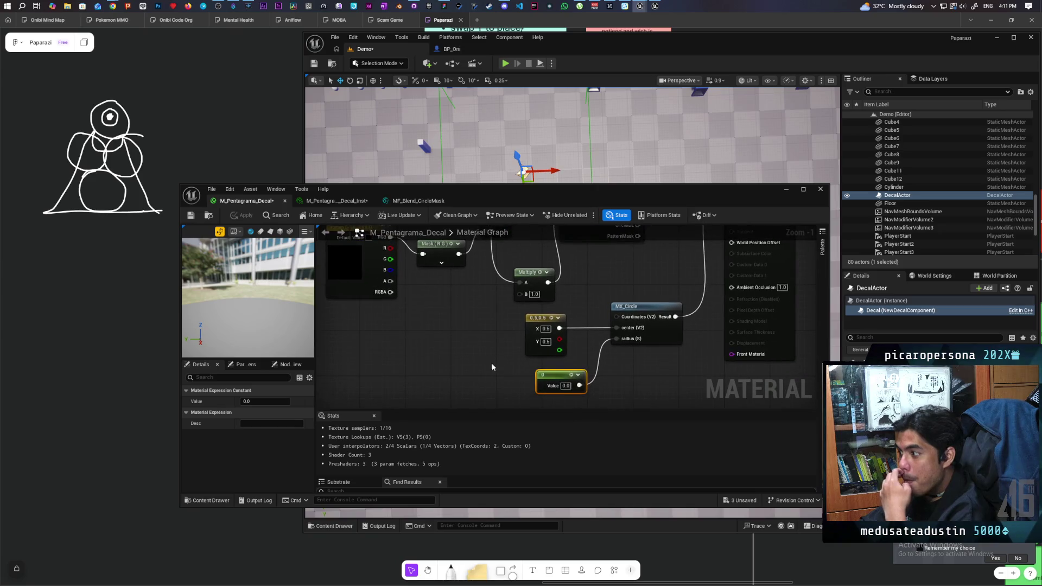
click(567, 386)
text(1)
click(447, 342)
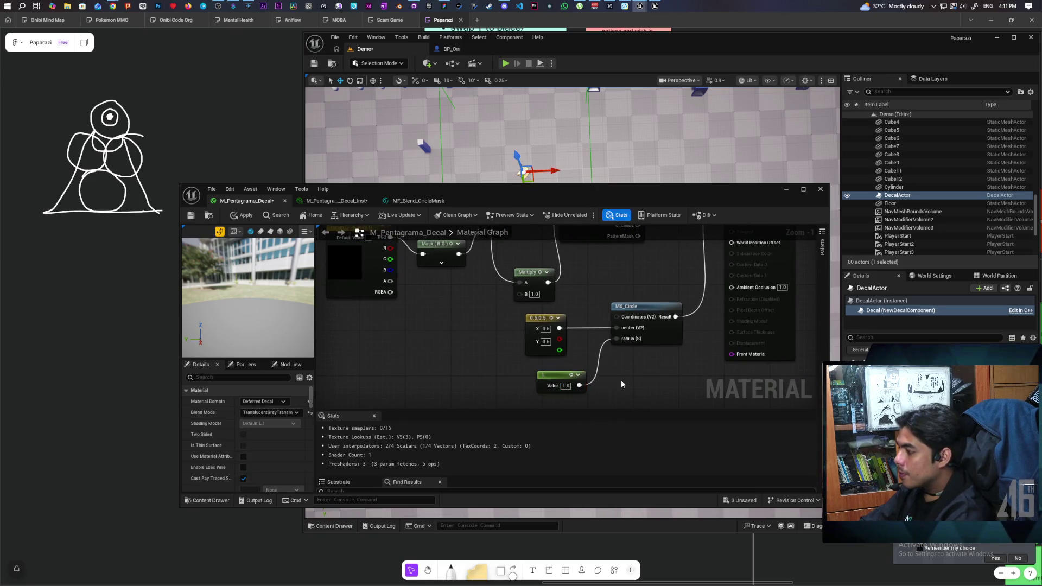
key(ctrl+s)
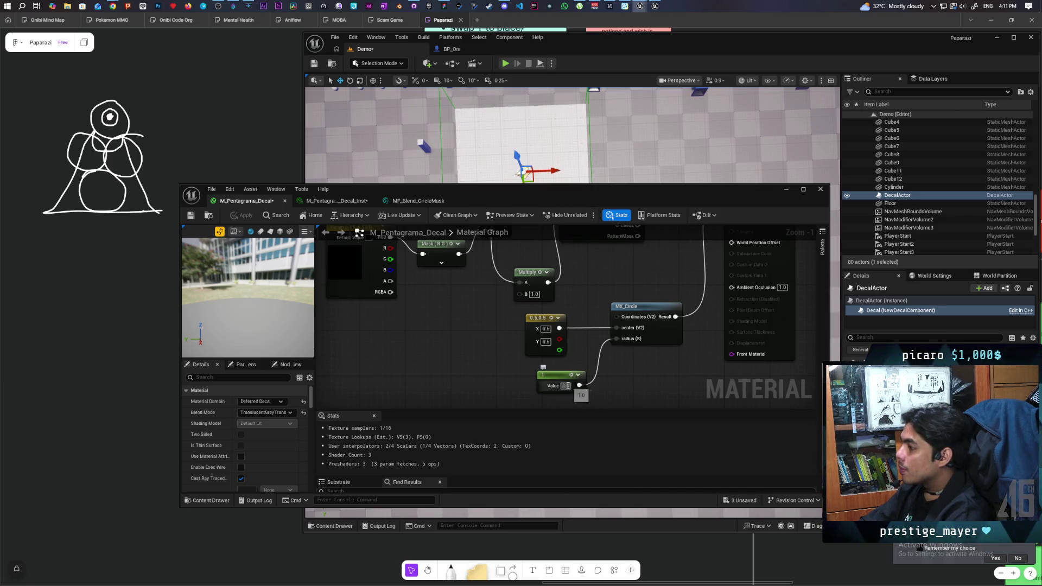
text(0.5)
key(Return)
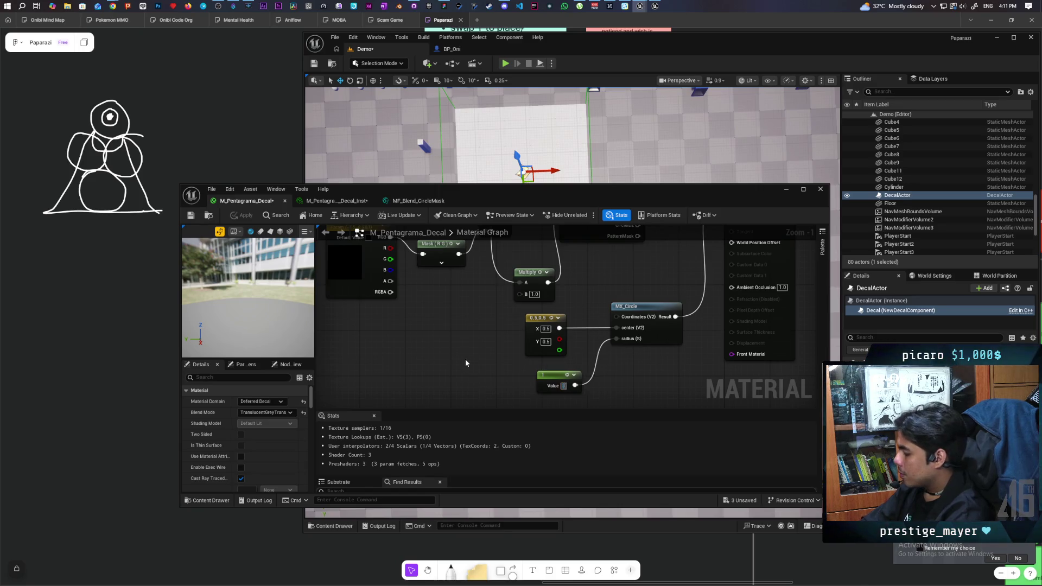
click(243, 214)
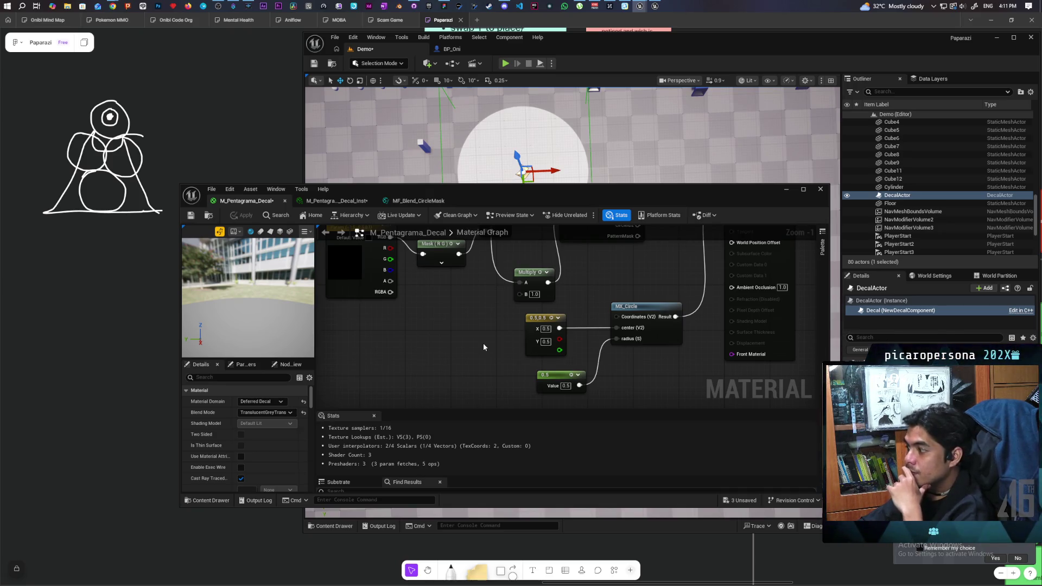
- Set the constant to 1, divide it by 2 into the radius, and save
mouse_move(484, 343)
mouse_down()
mouse_move(488, 325)
mouse_move(491, 336)
mouse_up()
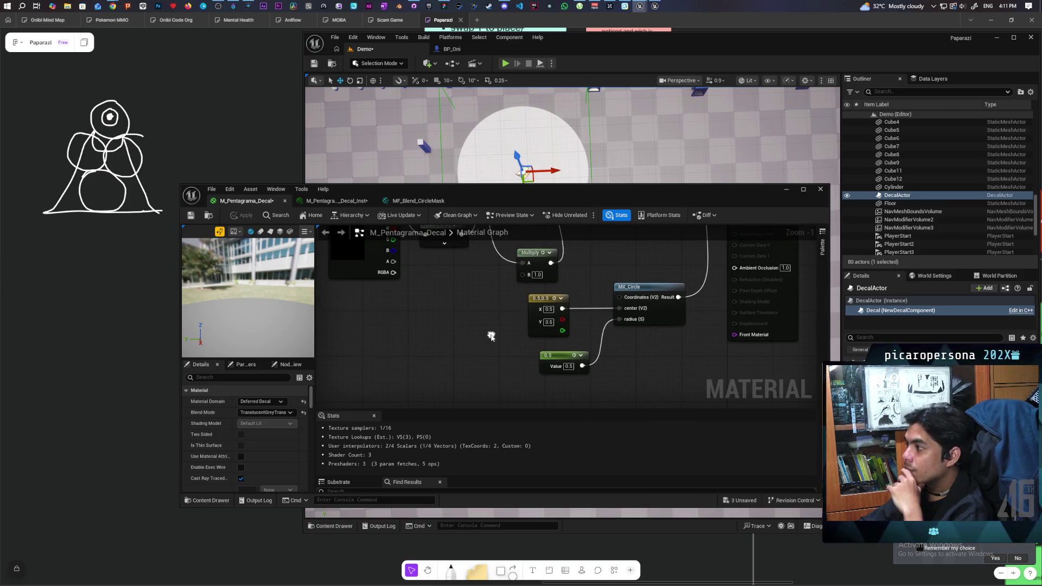
click(569, 366)
text(1)
key(Return)
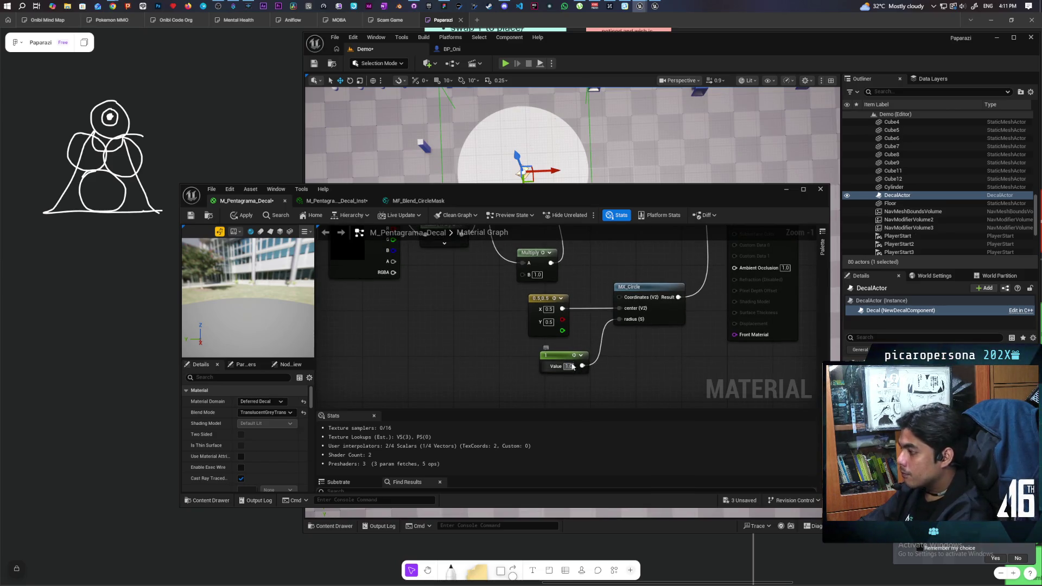
drag(565, 356, 506, 350)
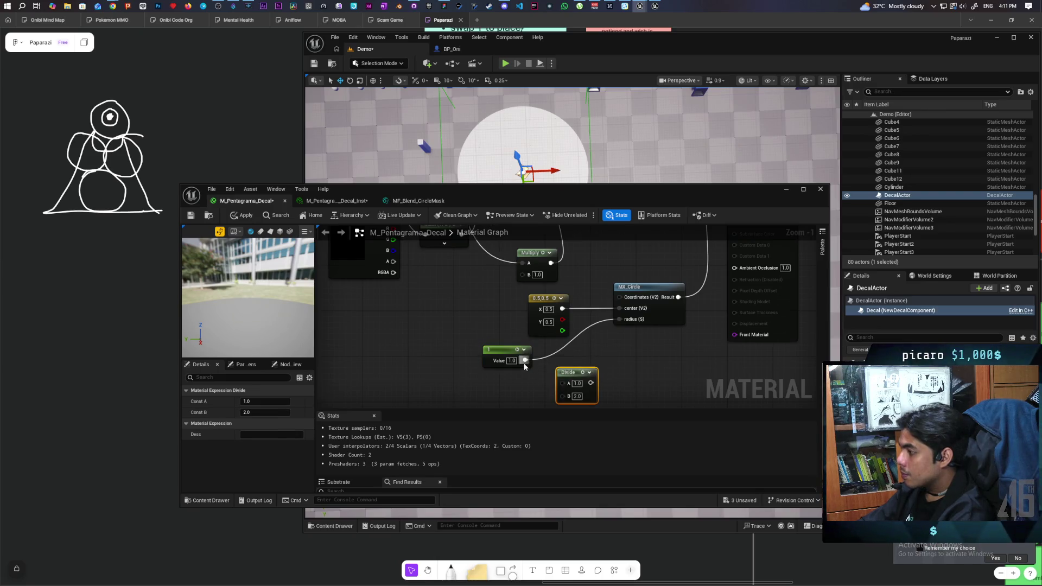
mouse_move(525, 360)
mouse_down()
mouse_move(563, 383)
mouse_move(626, 327)
mouse_move(619, 319)
mouse_up()
click(242, 215)
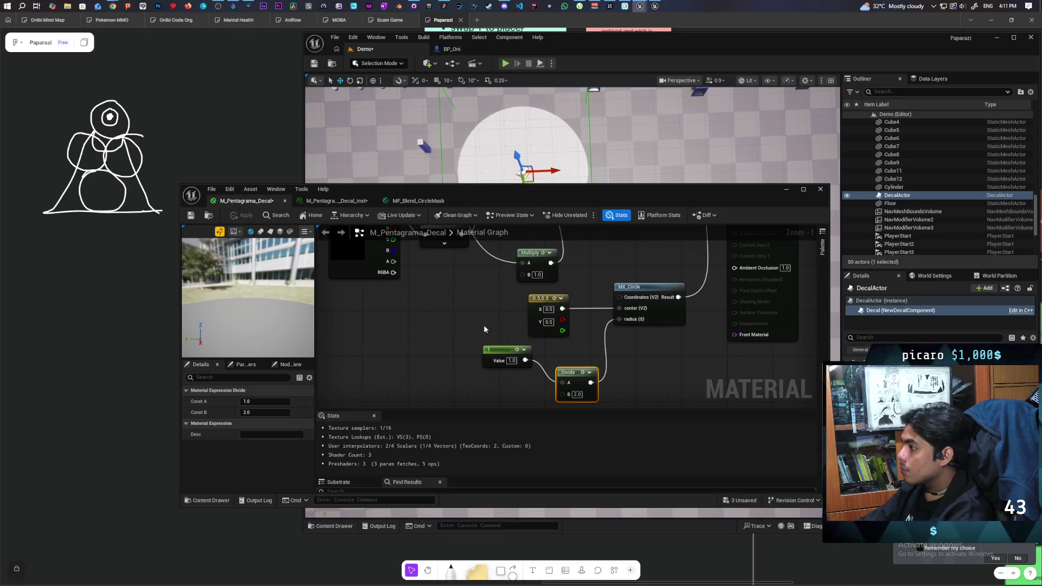
key(ctrl+s)
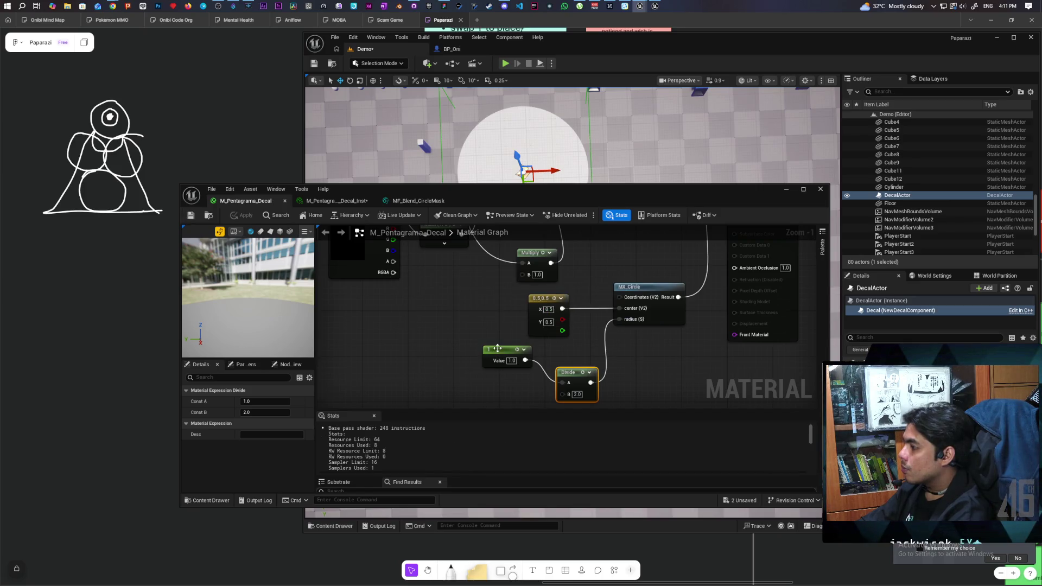
- Convert the radius constant into a parameter named Radius and apply
right_click(499, 351)
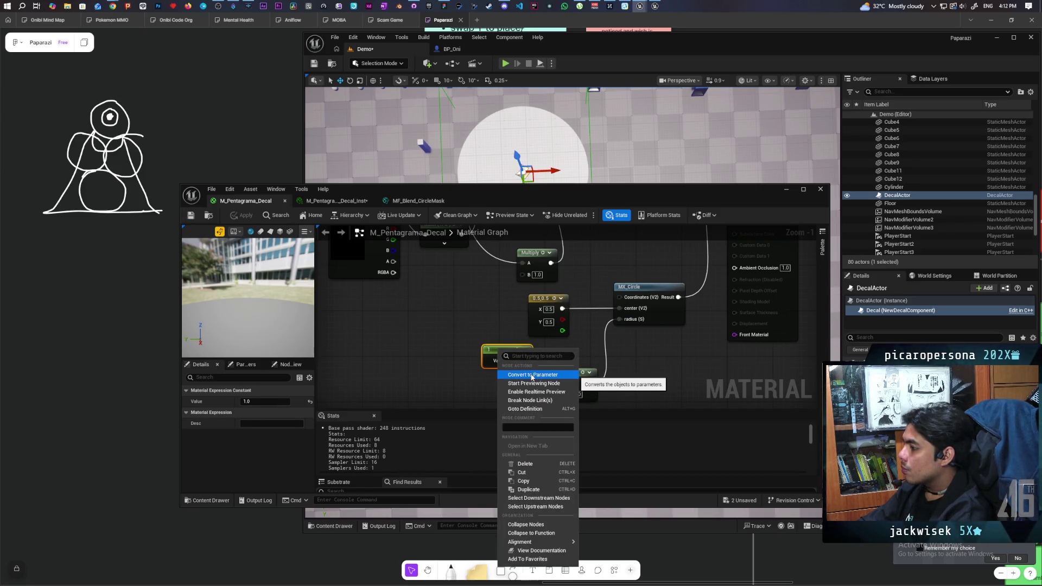
click(532, 375)
text(Ra)
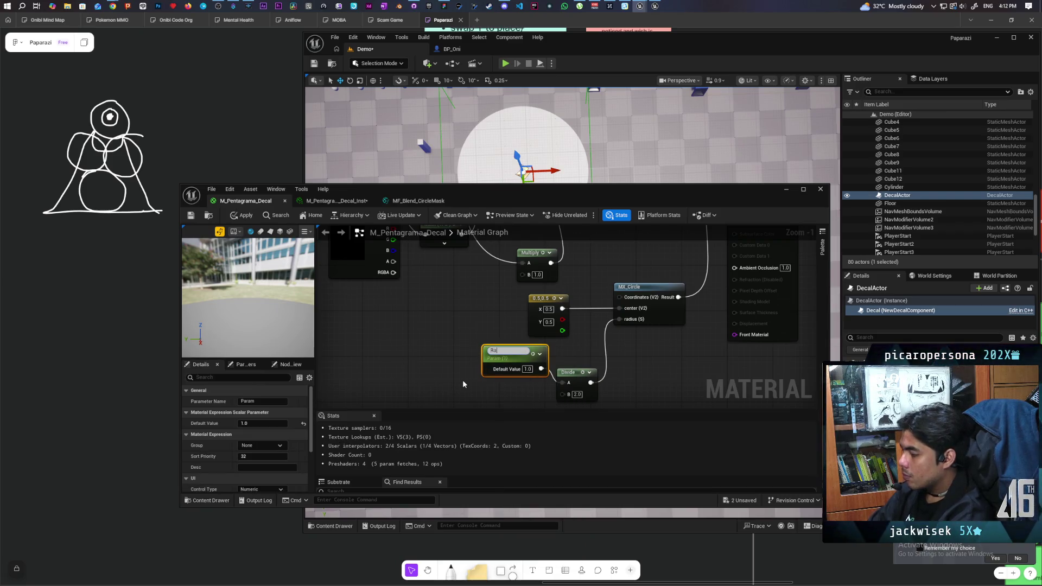
text(dius)
click(456, 372)
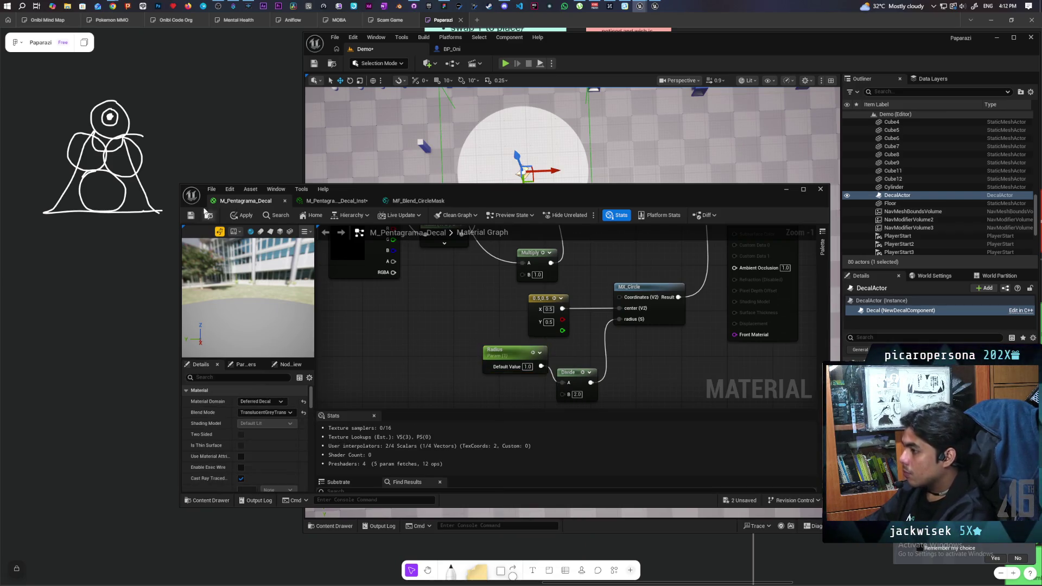
click(241, 215)
click(419, 200)
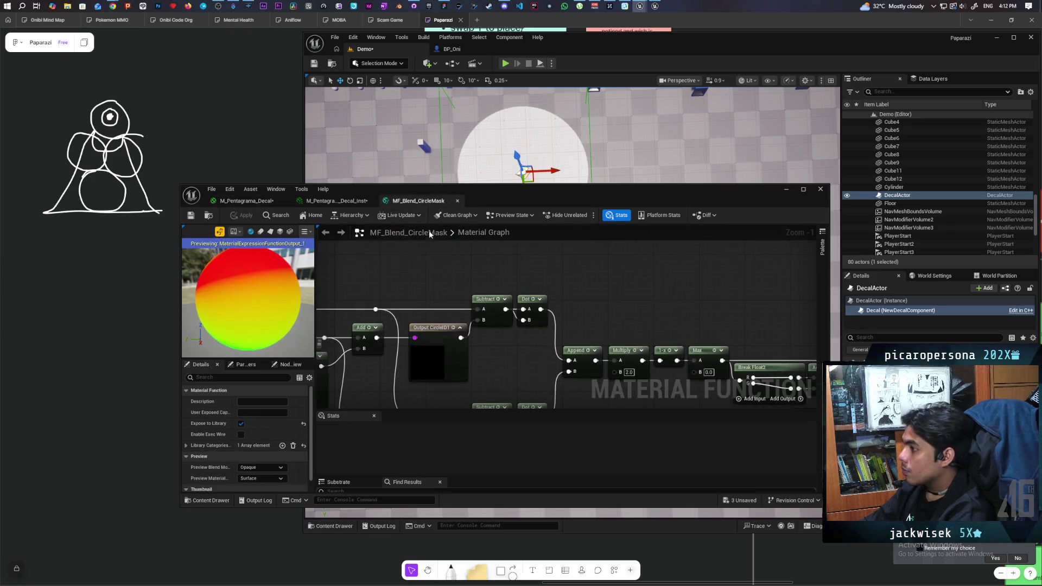
click(337, 201)
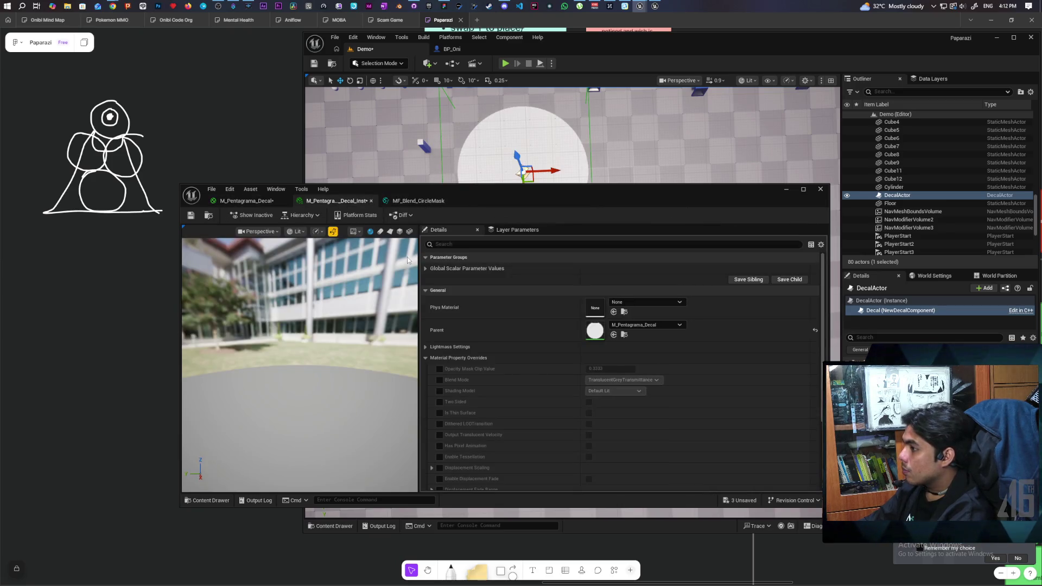
- Override Radius in M_Pentagrama_Decal_Inst, test smaller sizes, settle on 1.0 and save
click(434, 268)
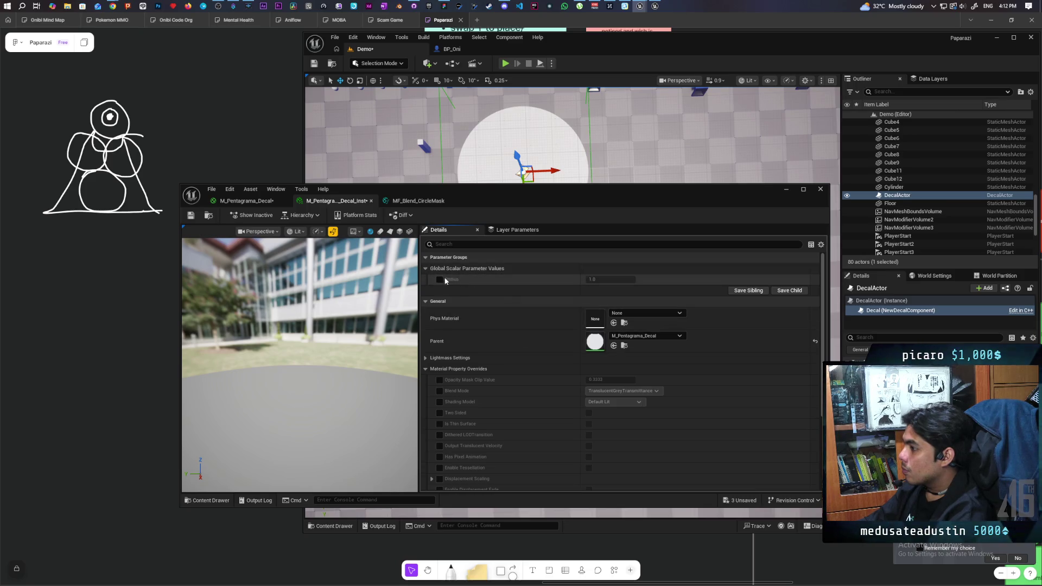
click(439, 280)
mouse_move(592, 280)
mouse_down()
mouse_move(538, 279)
mouse_move(619, 281)
mouse_up()
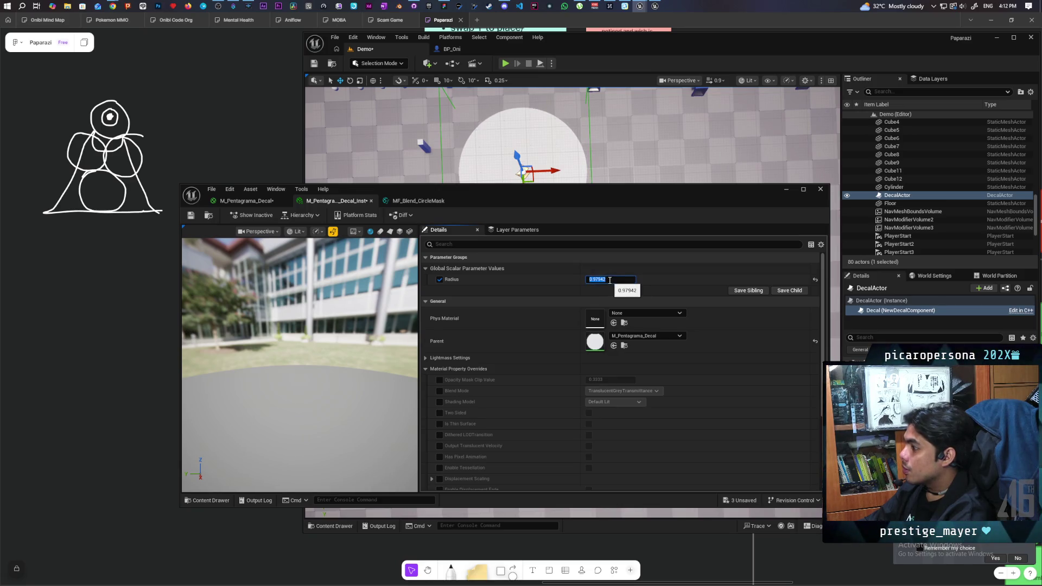
click(620, 280)
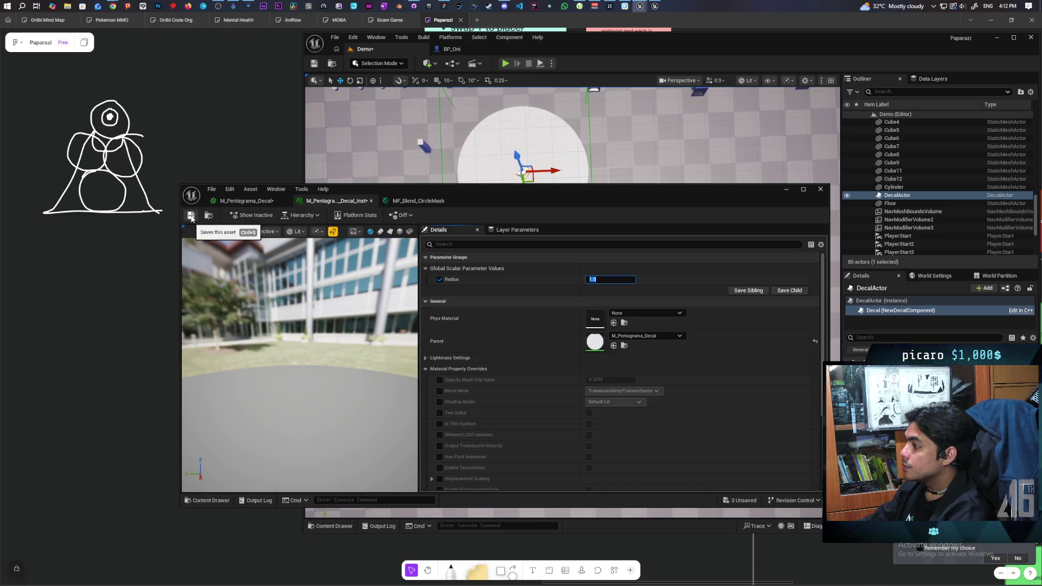
click(190, 218)
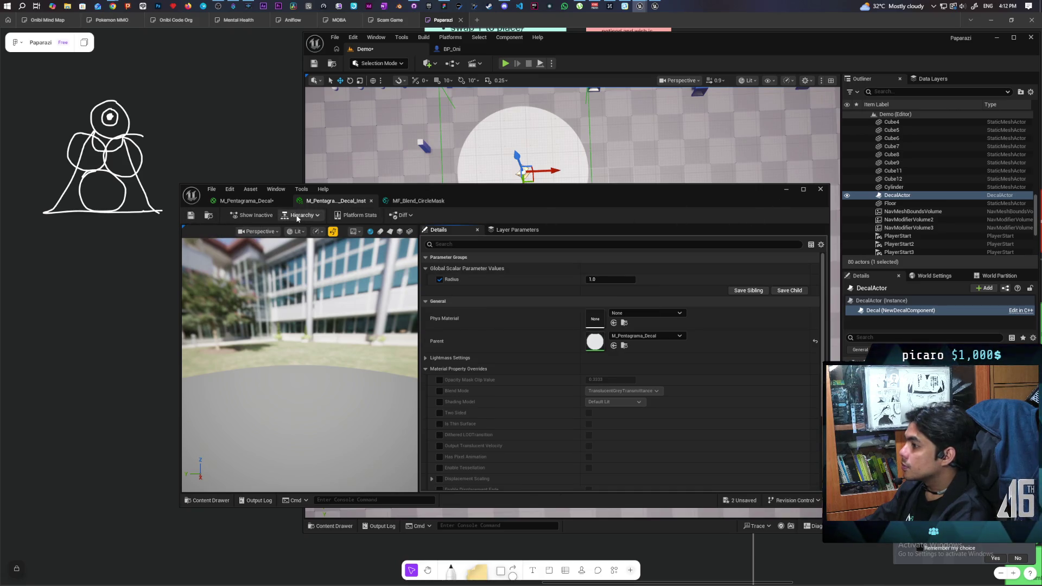
- Check the circle mask function, then regroup the circle nodes in M_Pentagrama_Decal
click(418, 201)
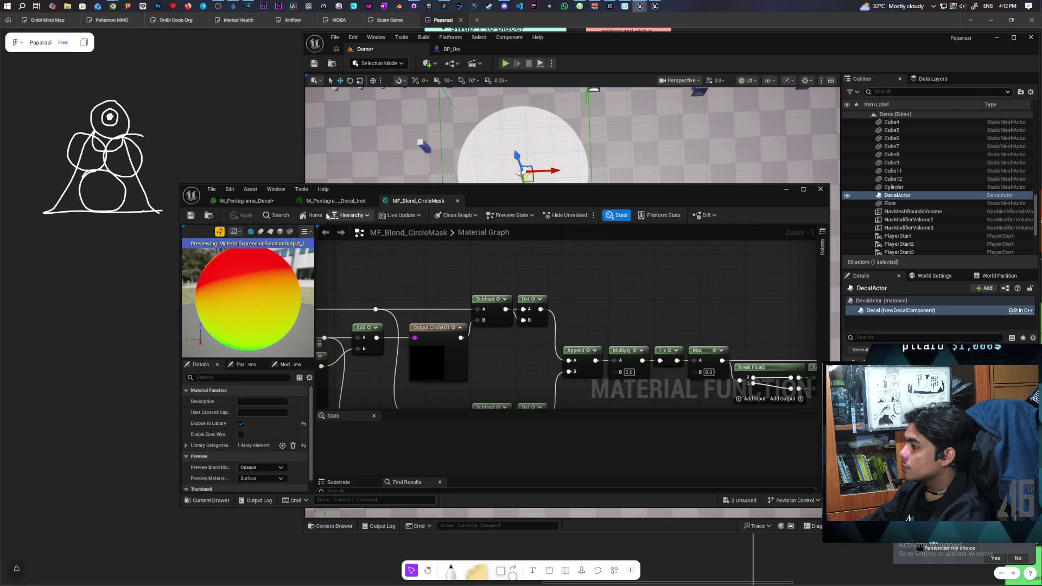
click(245, 201)
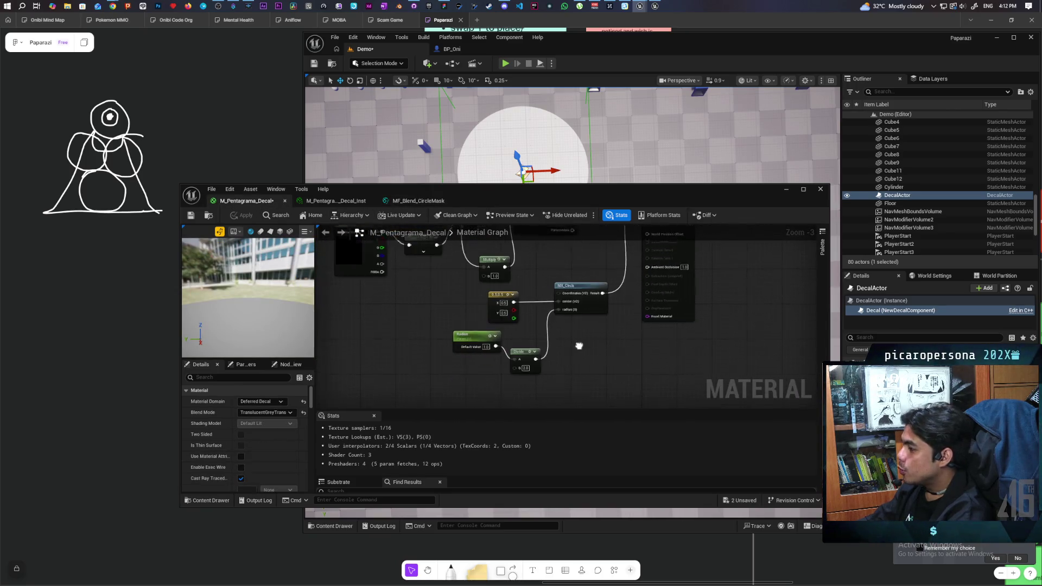
drag(448, 279, 627, 371)
drag(594, 301, 521, 322)
click(477, 341)
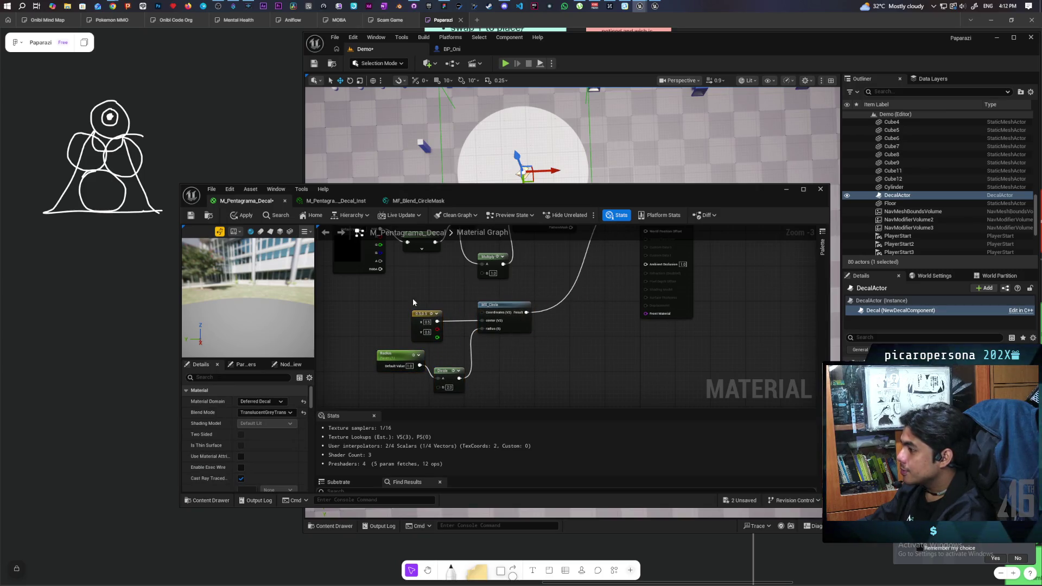
- Duplicate MX_Circle and give the copy the same 0.5,0.5 centre
drag(413, 302, 530, 342)
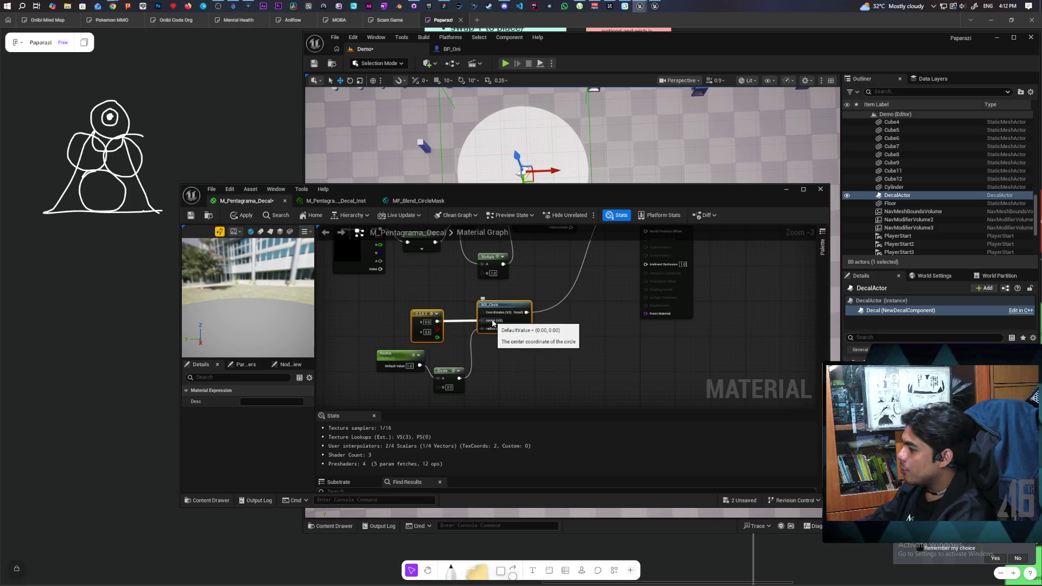
click(510, 356)
key(ctrl+v)
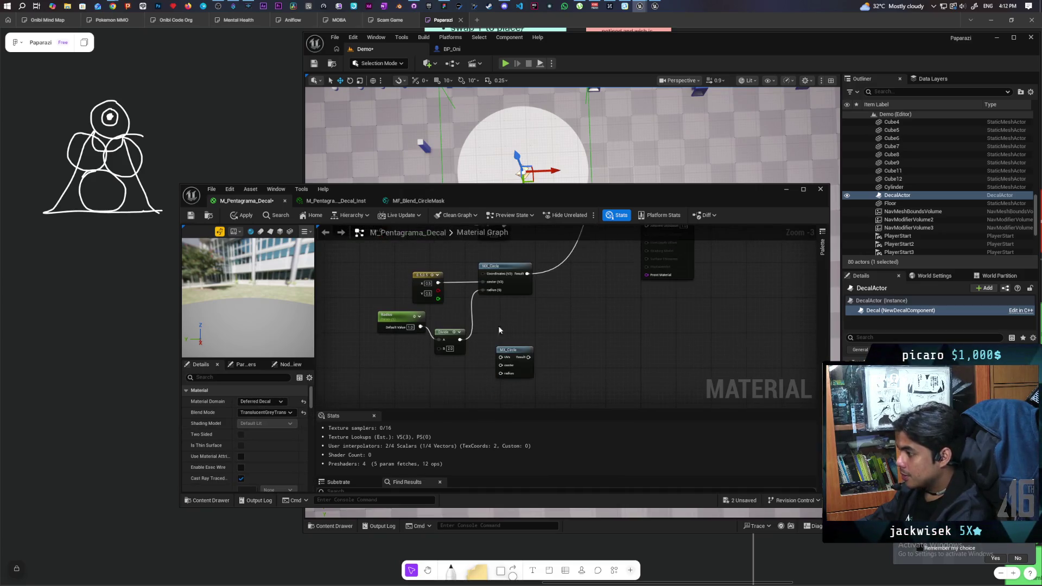
mouse_move(438, 284)
mouse_down()
mouse_move(500, 365)
mouse_move(519, 321)
mouse_move(543, 342)
mouse_up()
- Subtract the second MX_Circle from the first with a new Subtract node
key(Escape)
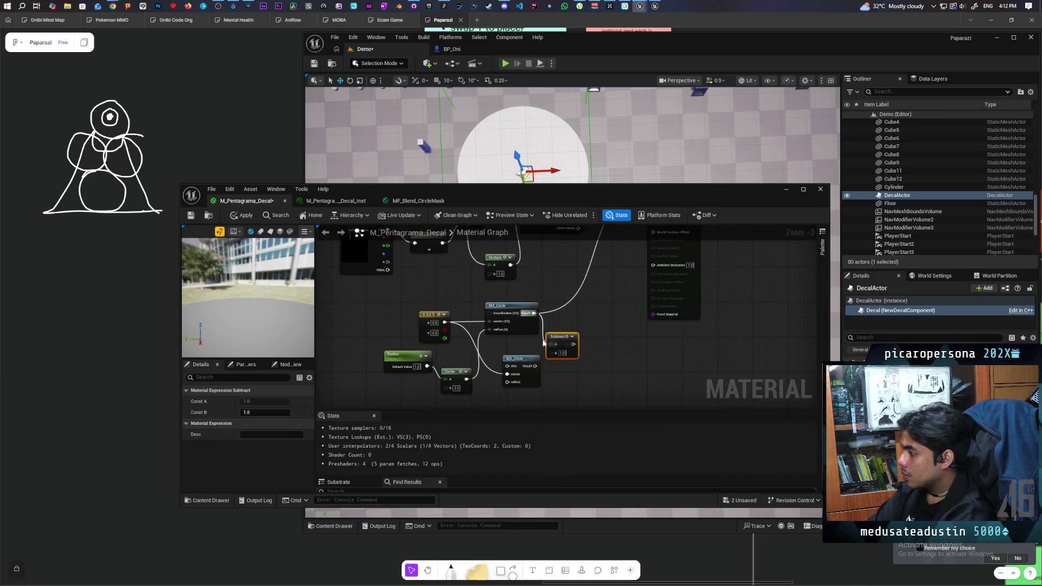
click(550, 336)
mouse_move(535, 367)
mouse_down()
mouse_move(619, 277)
mouse_move(660, 280)
mouse_up()
mouse_move(626, 312)
mouse_down()
mouse_move(586, 268)
mouse_move(547, 364)
mouse_up()
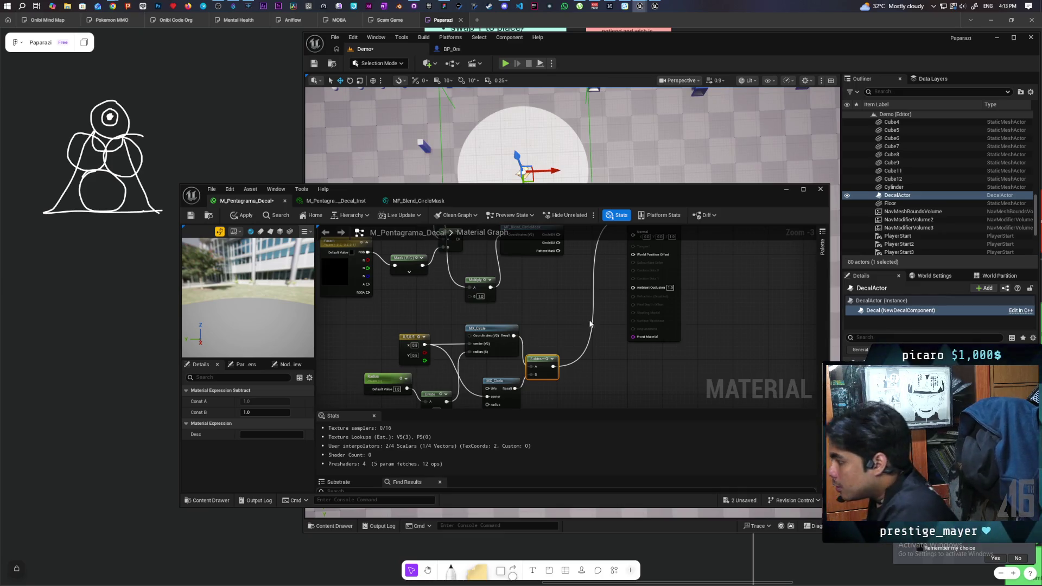
double_click(564, 194)
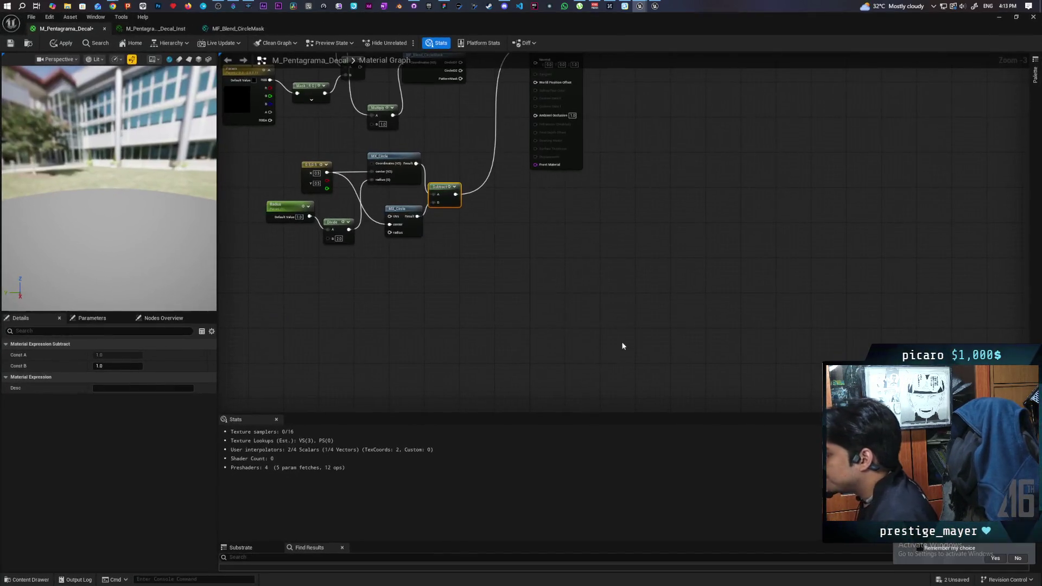
- Add a StaticSwitchParameter node named Line
right_click(595, 268)
text(statt)
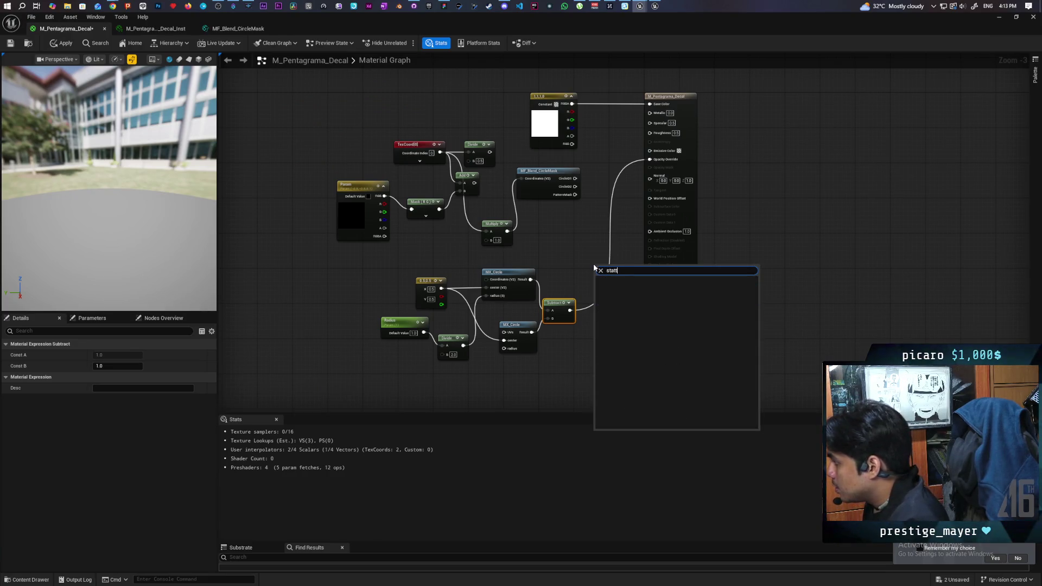
key(BackSpace)
text(ic sw)
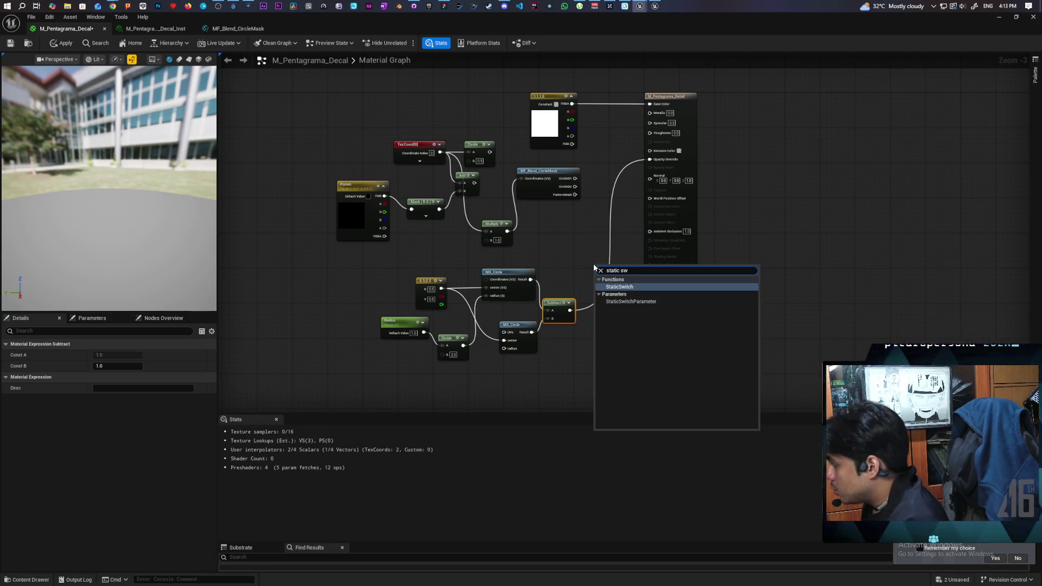
key(Down)
key(Return)
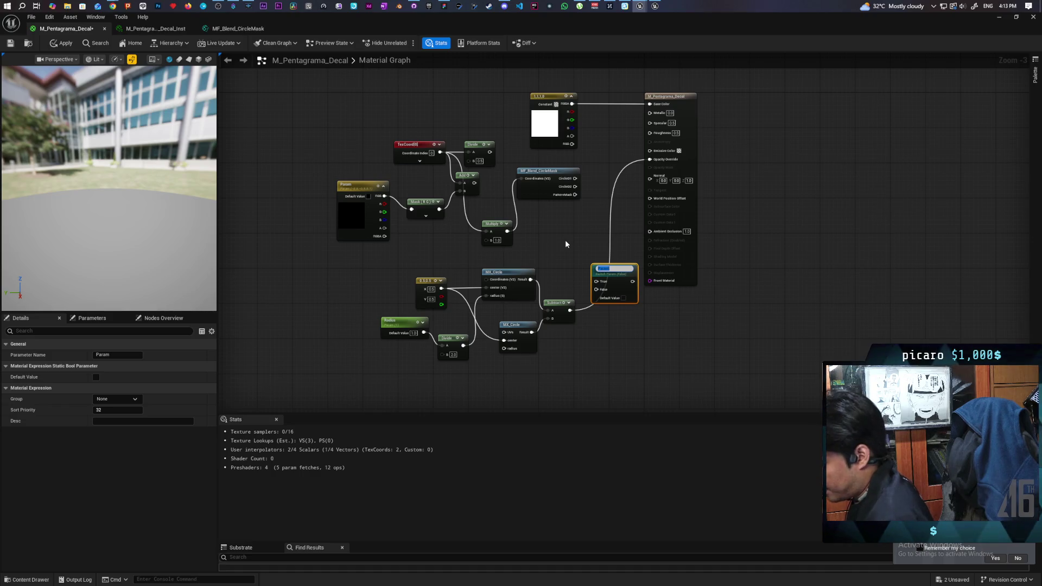
text(Line)
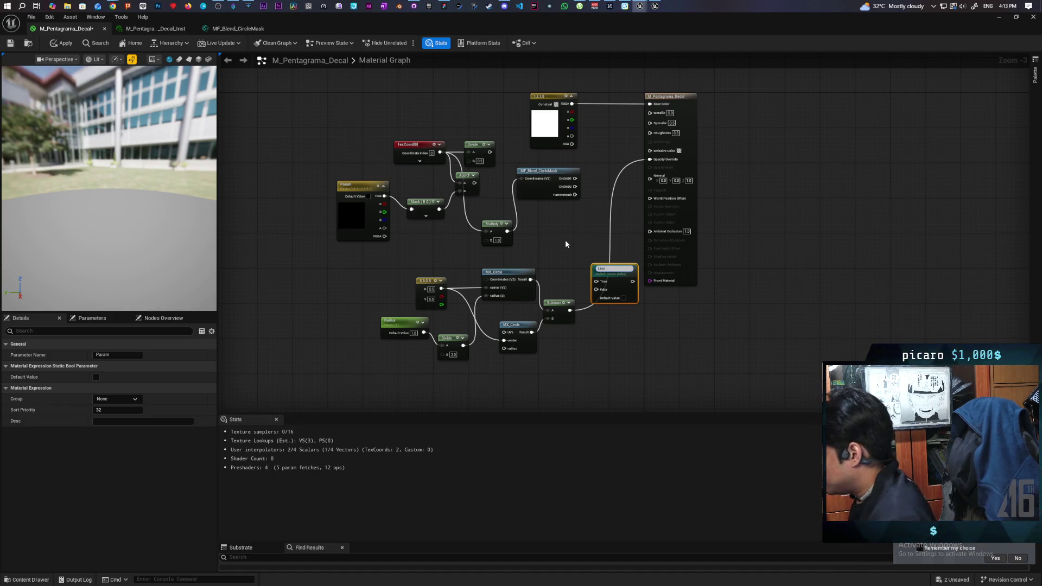
click(565, 241)
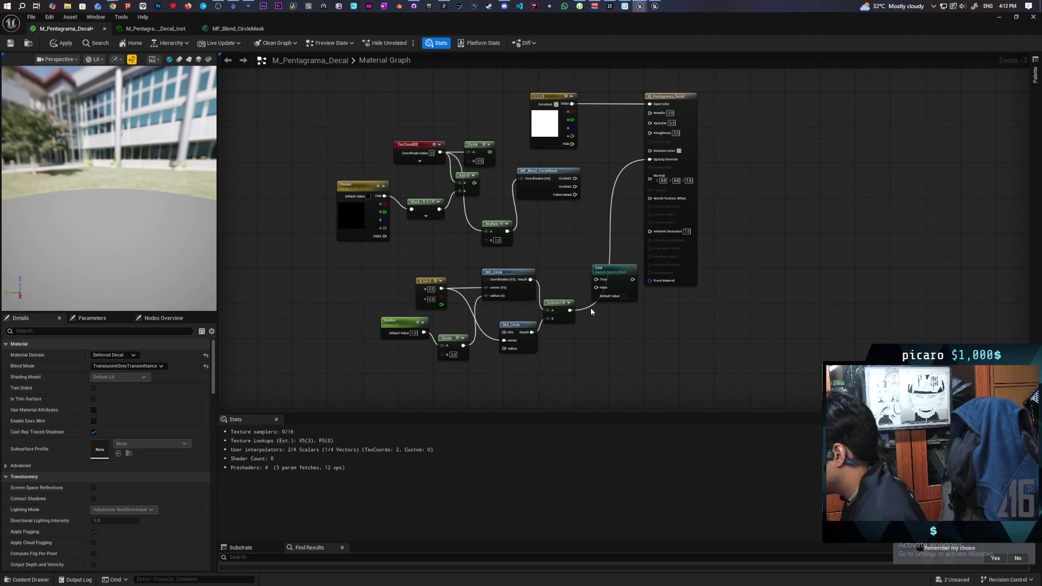
- Wire Subtract to the switch's False, MX_Circle to True, and Line into Opacity Override
drag(570, 311, 596, 287)
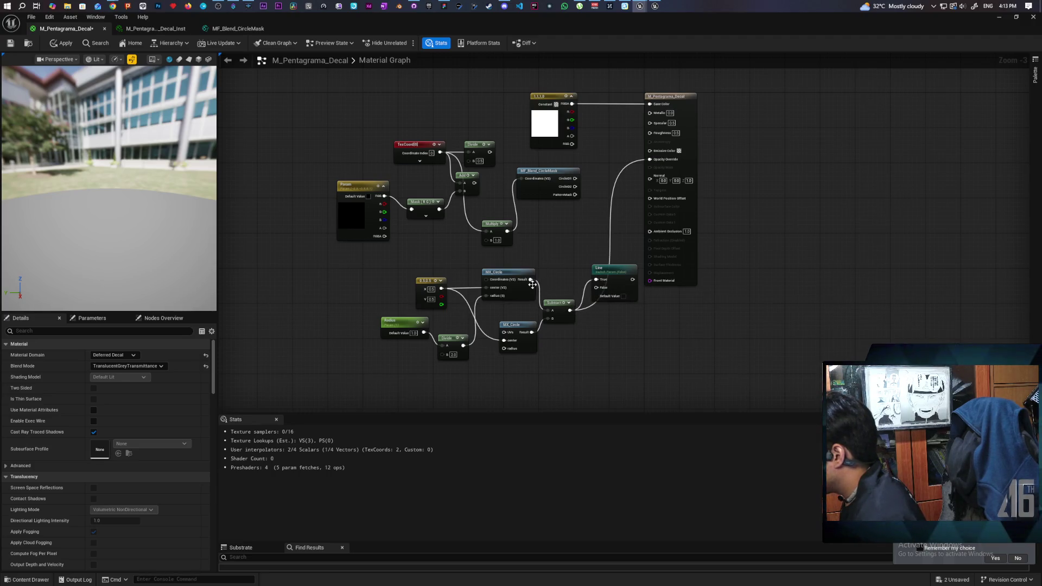
mouse_move(530, 279)
mouse_down()
mouse_move(599, 294)
mouse_move(595, 279)
mouse_move(667, 301)
mouse_move(649, 154)
mouse_move(654, 162)
mouse_up()
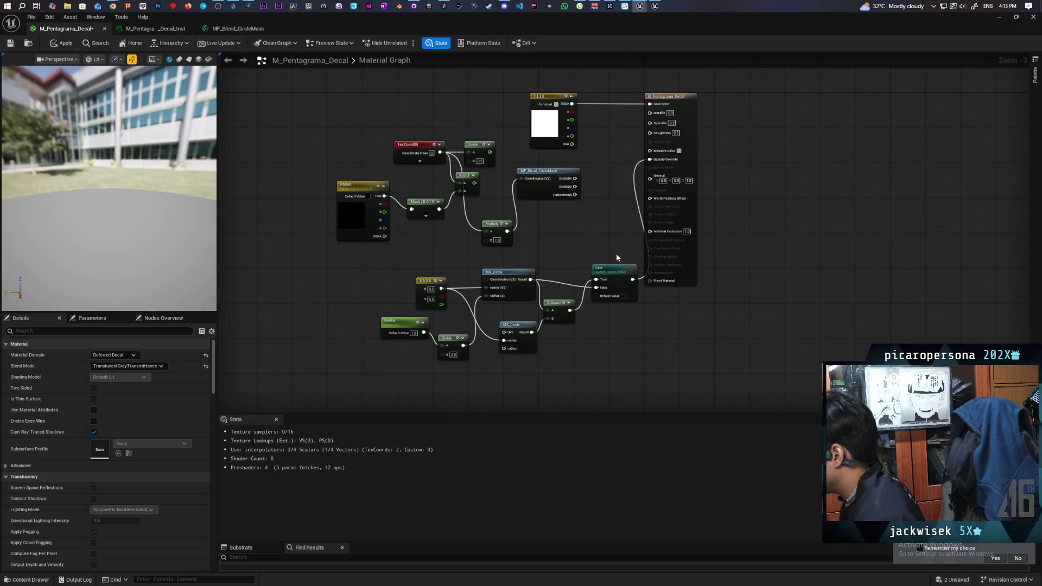
drag(617, 272, 606, 263)
drag(580, 323, 654, 274)
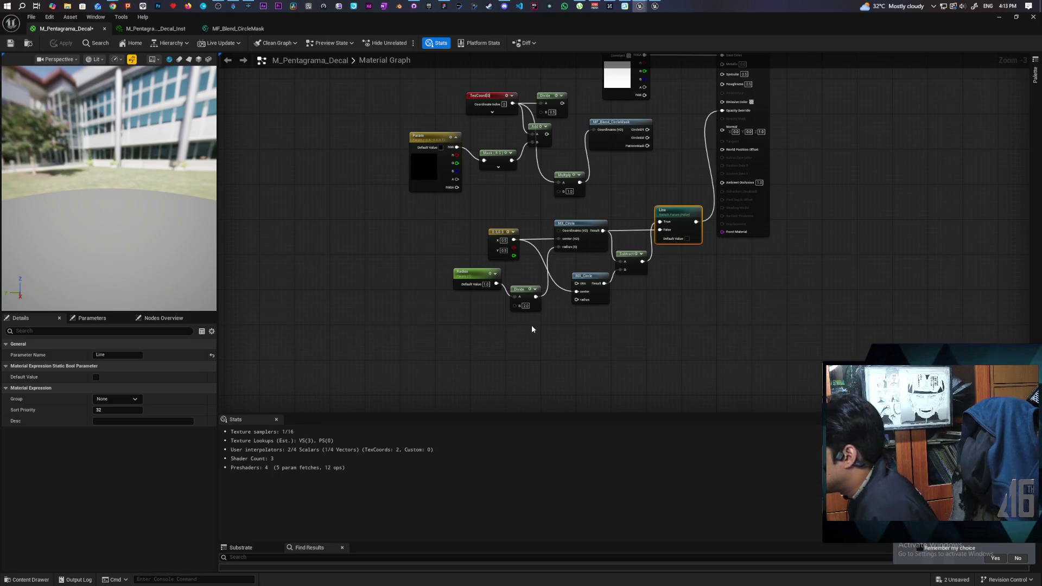
- Feed Radius into a new Divide node that drives the inner circle's radius
scroll(535, 333, up, 3)
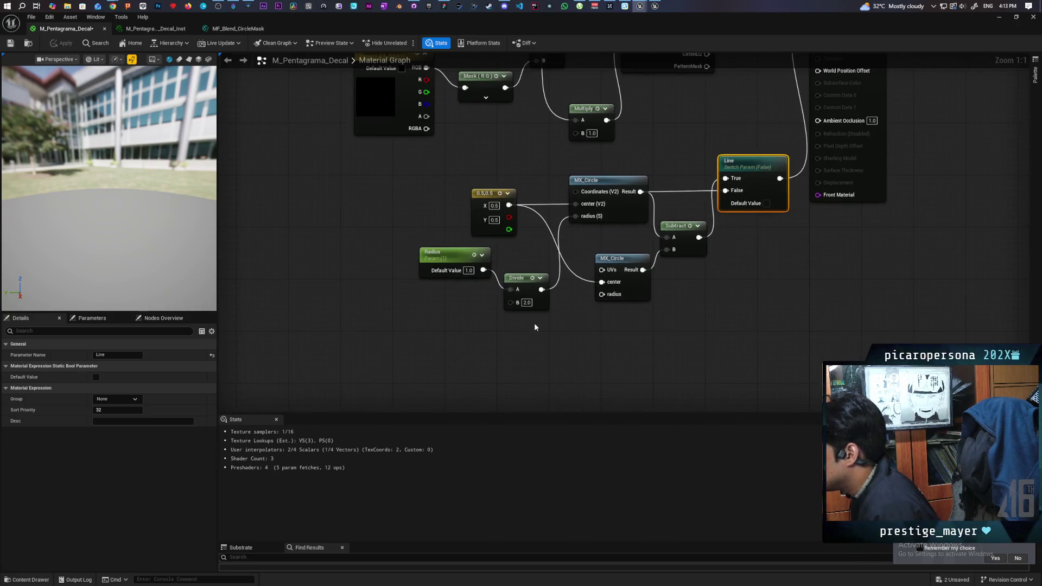
drag(511, 258, 455, 287)
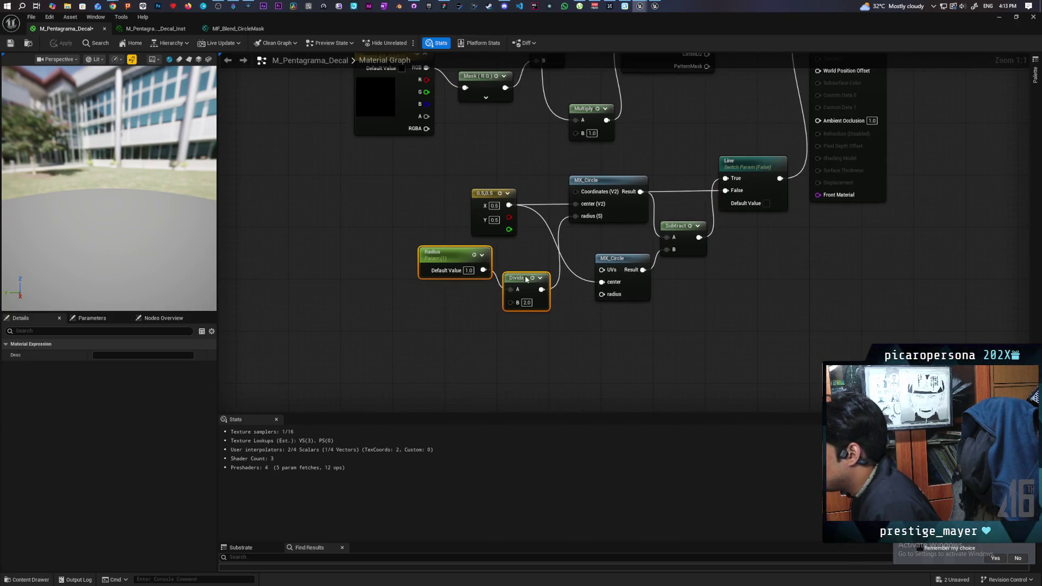
drag(524, 299, 502, 277)
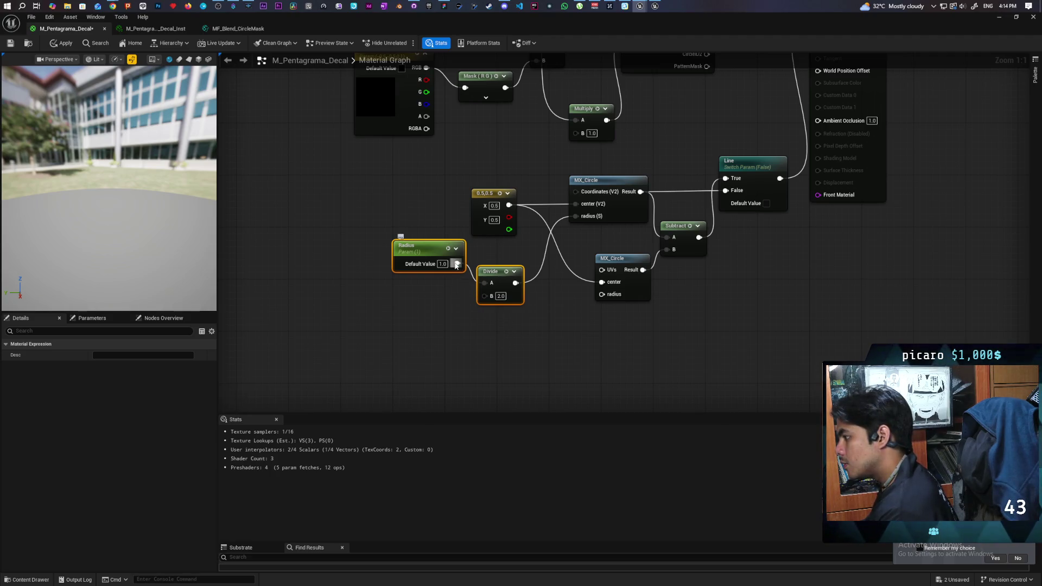
mouse_move(456, 264)
mouse_down()
mouse_move(483, 282)
mouse_move(502, 318)
mouse_move(525, 325)
mouse_move(509, 322)
mouse_move(515, 315)
mouse_up()
click(528, 305)
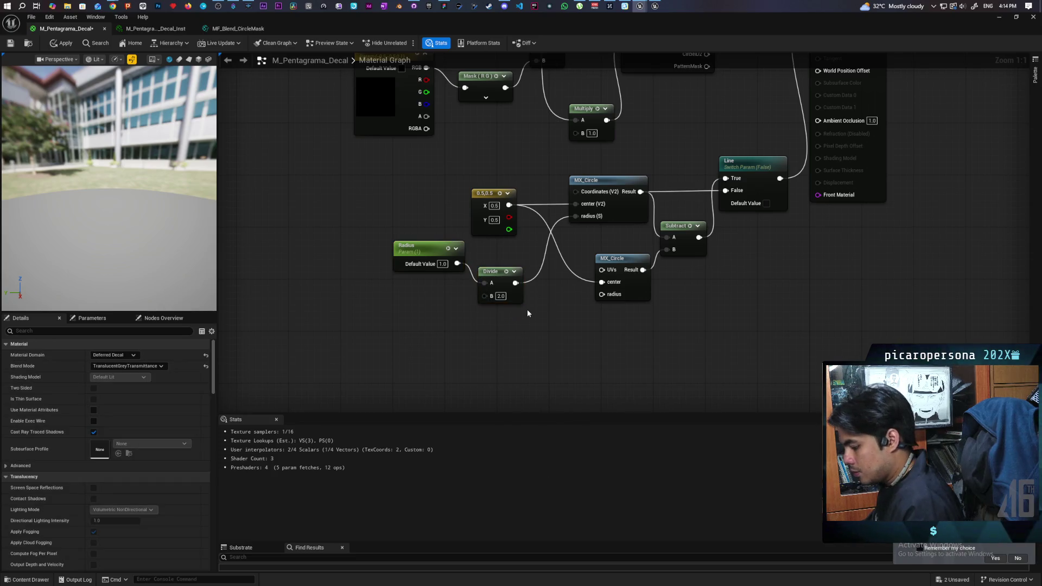
click(525, 322)
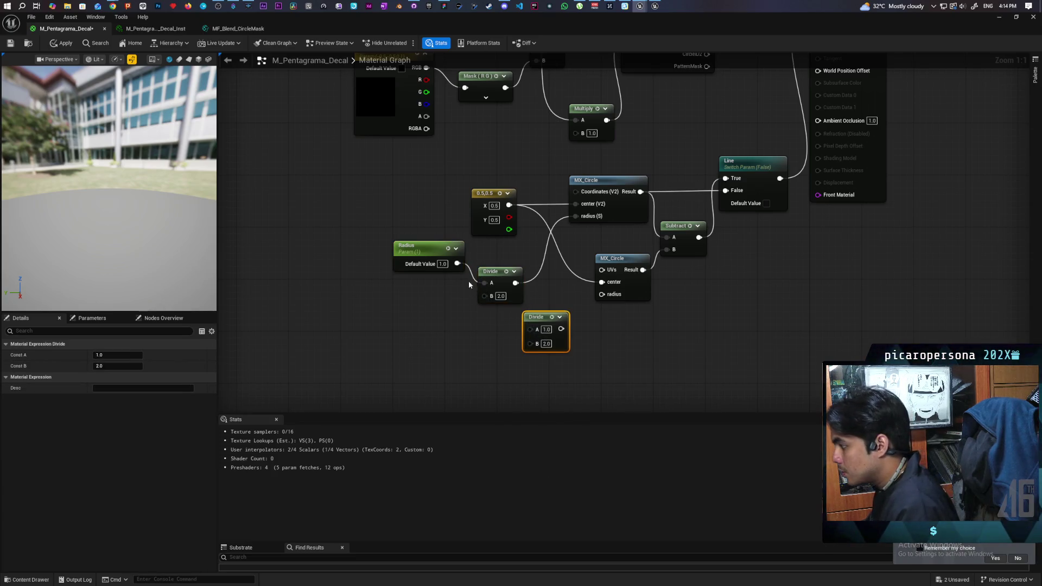
drag(458, 264, 531, 327)
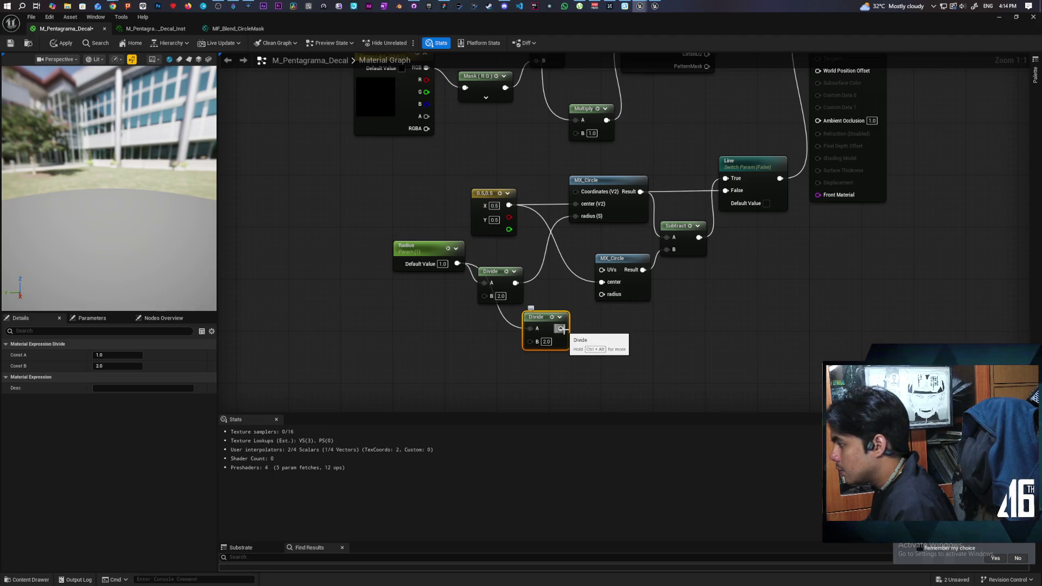
drag(561, 329, 602, 294)
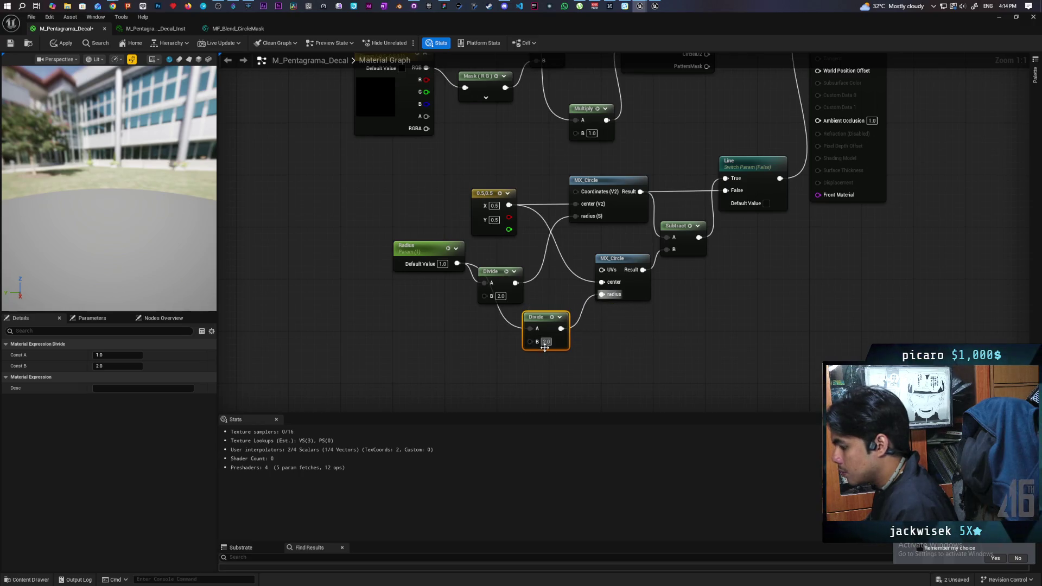
- Give the Divide a constant divisor of 3, then apply and save the material
text(3)
click(581, 372)
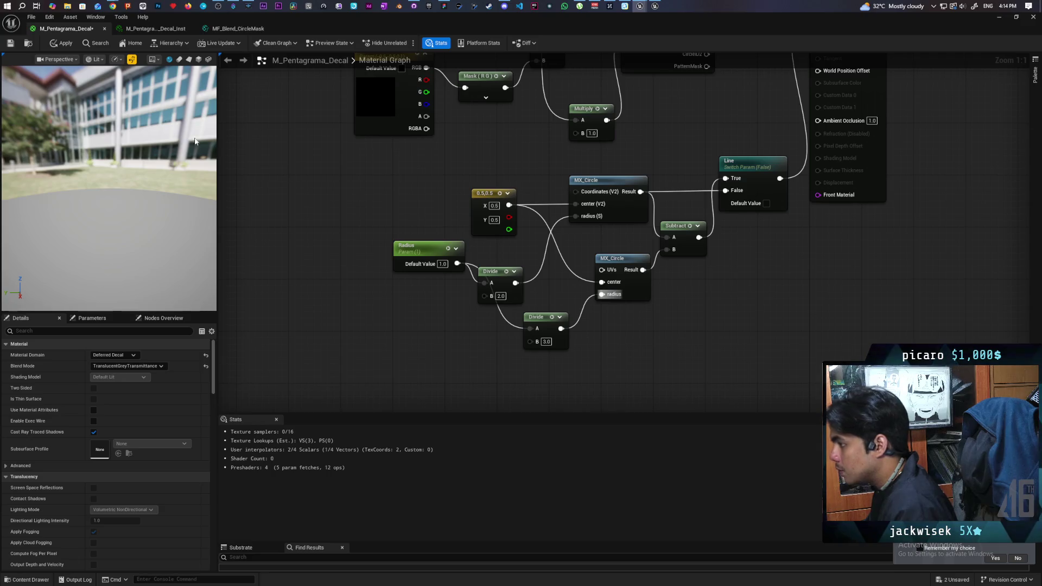
click(71, 42)
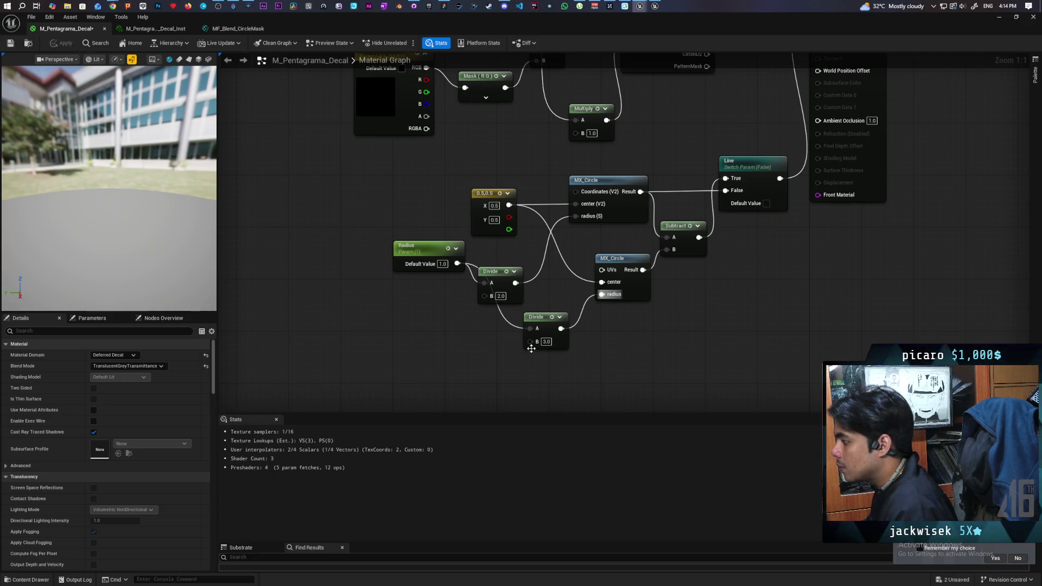
drag(529, 342, 443, 339)
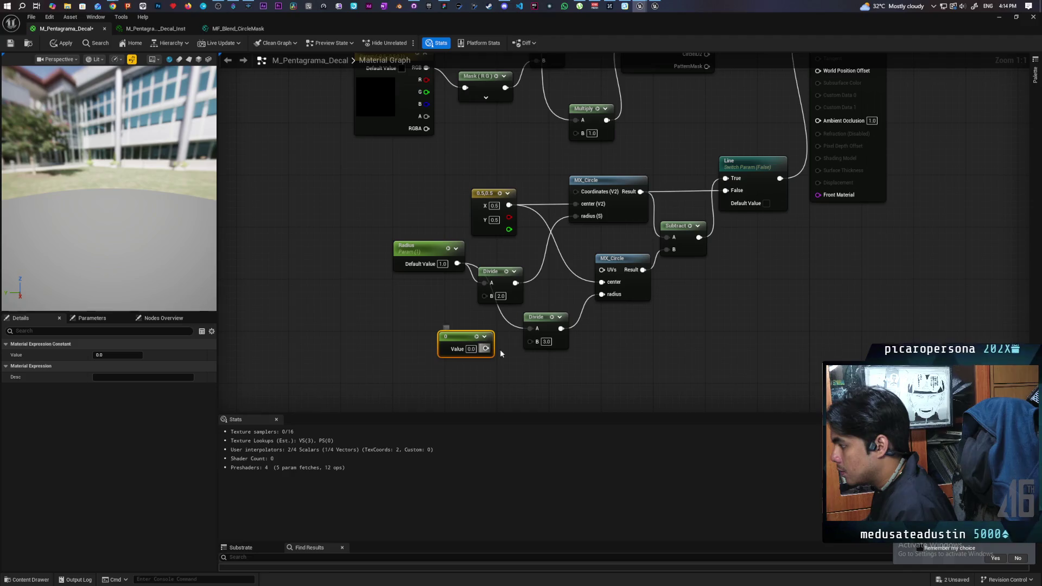
click(498, 381)
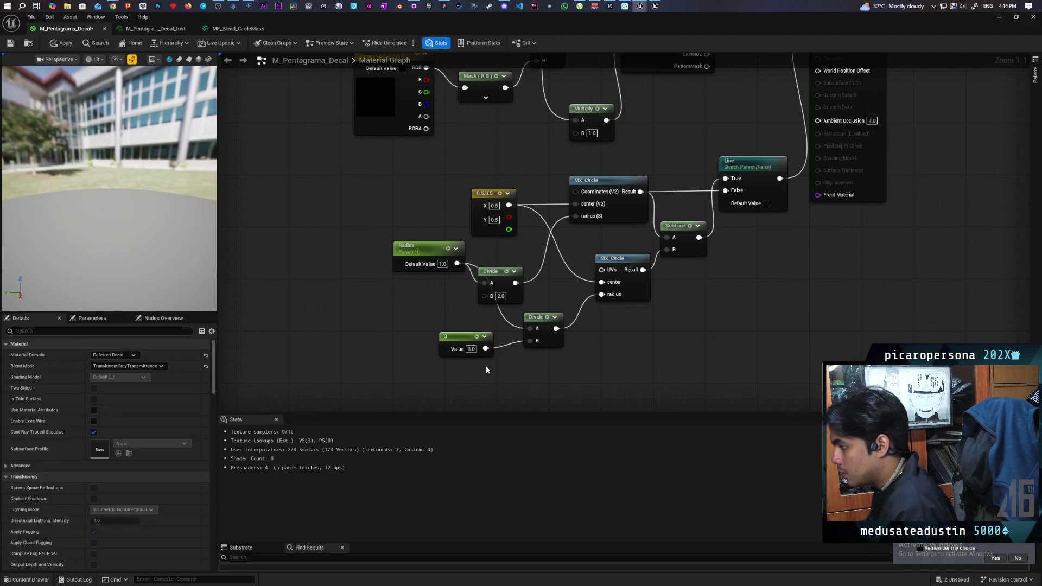
click(68, 45)
key(ctrl+s)
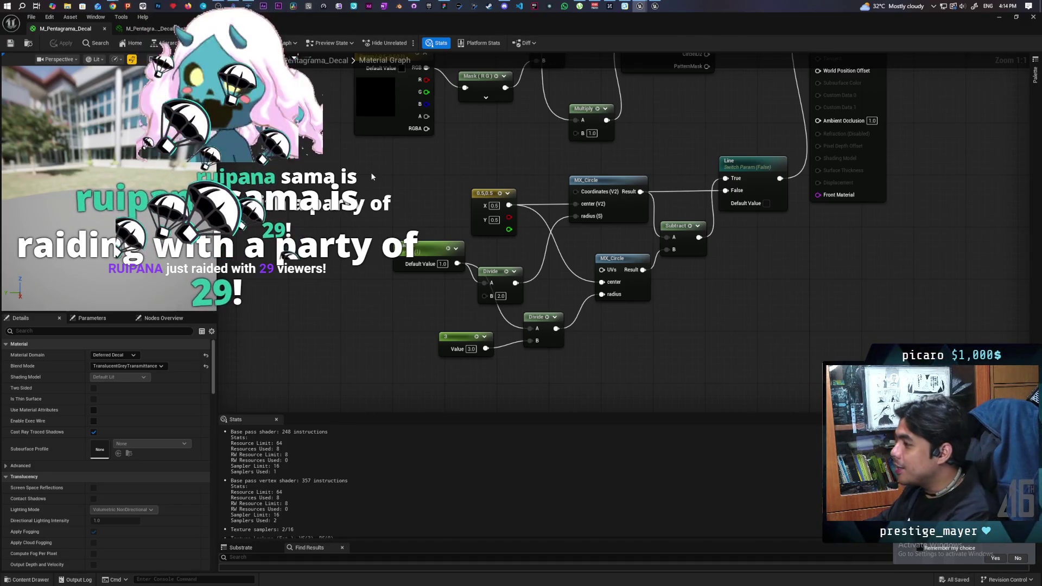
- Name the divisor parameter Thickness and restore the material editor to a smaller window
drag(419, 203, 447, 235)
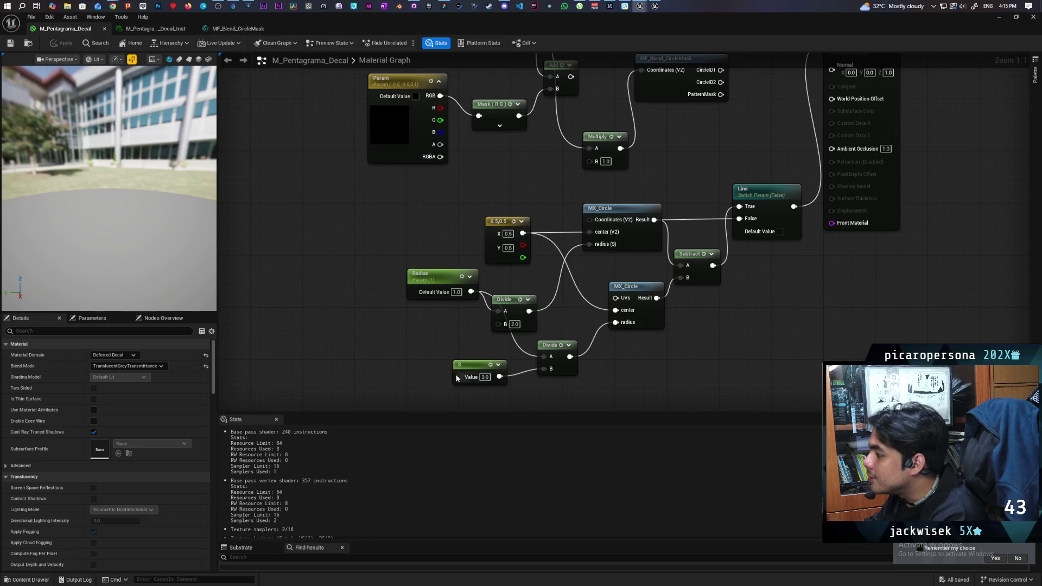
right_click(478, 368)
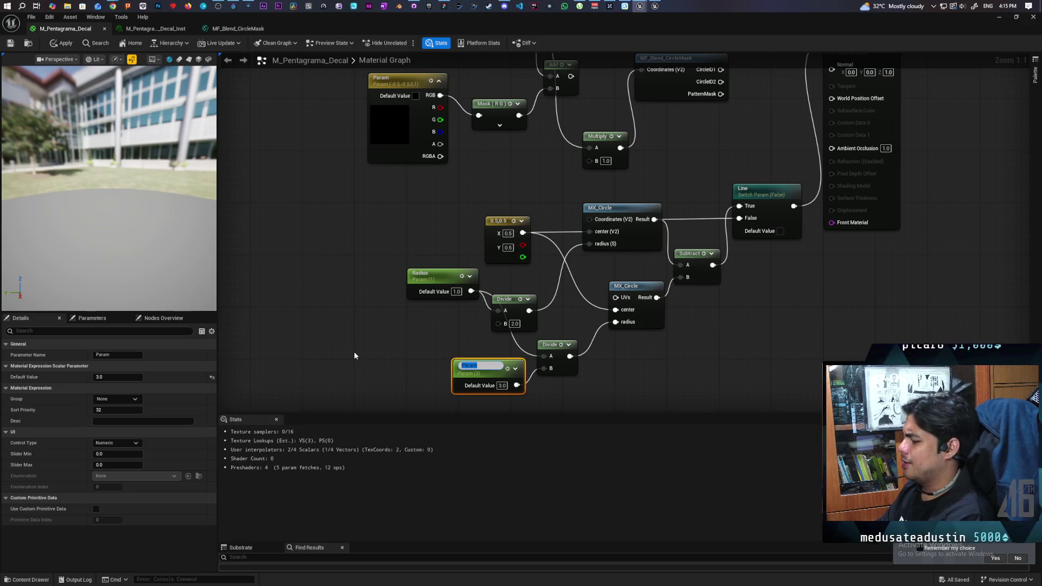
text(THickn)
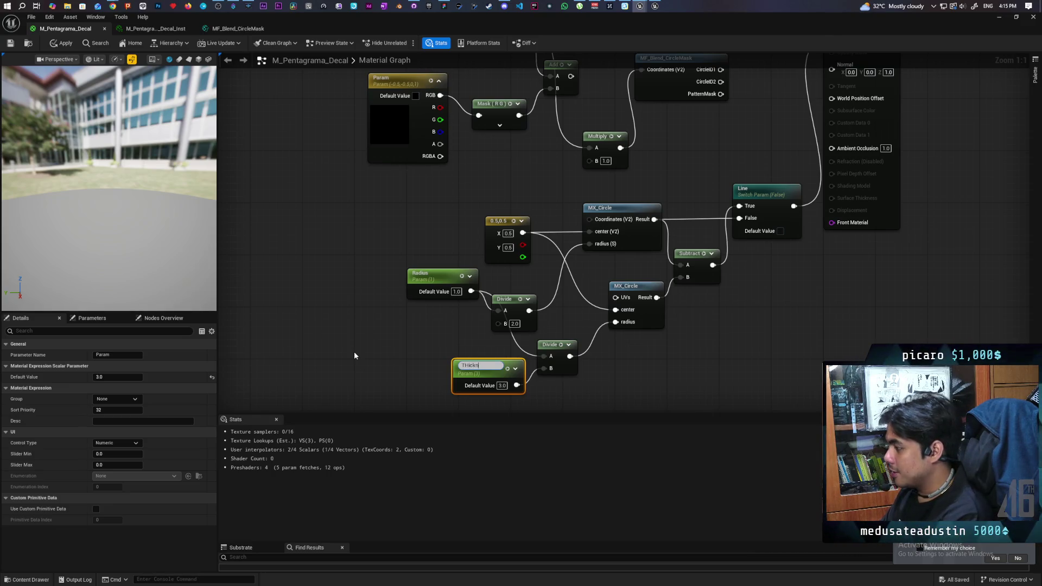
key(BackSpace)
key(BackSpace)
key(BackSpace)
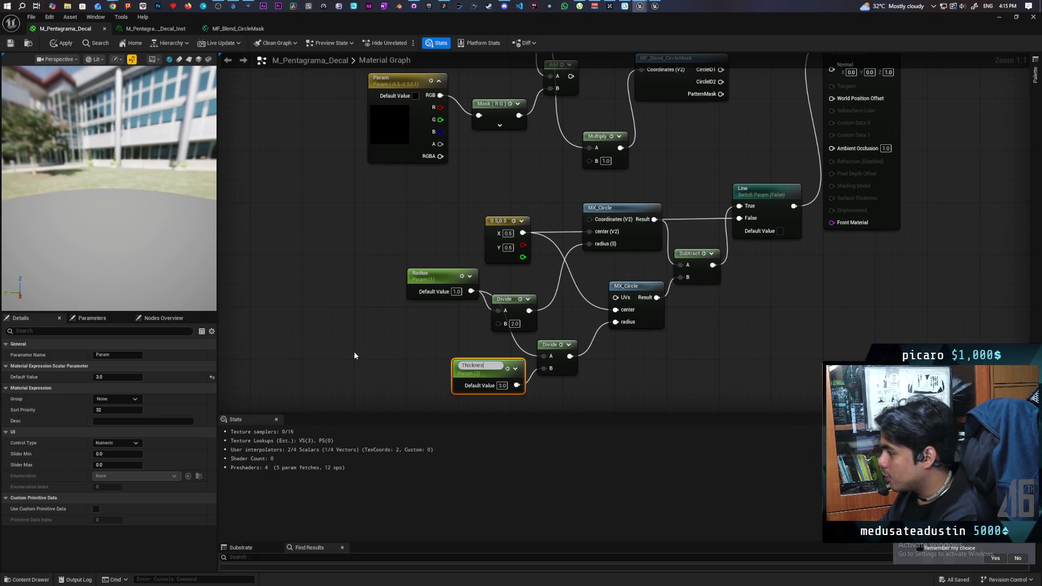
text(s)
key(Return)
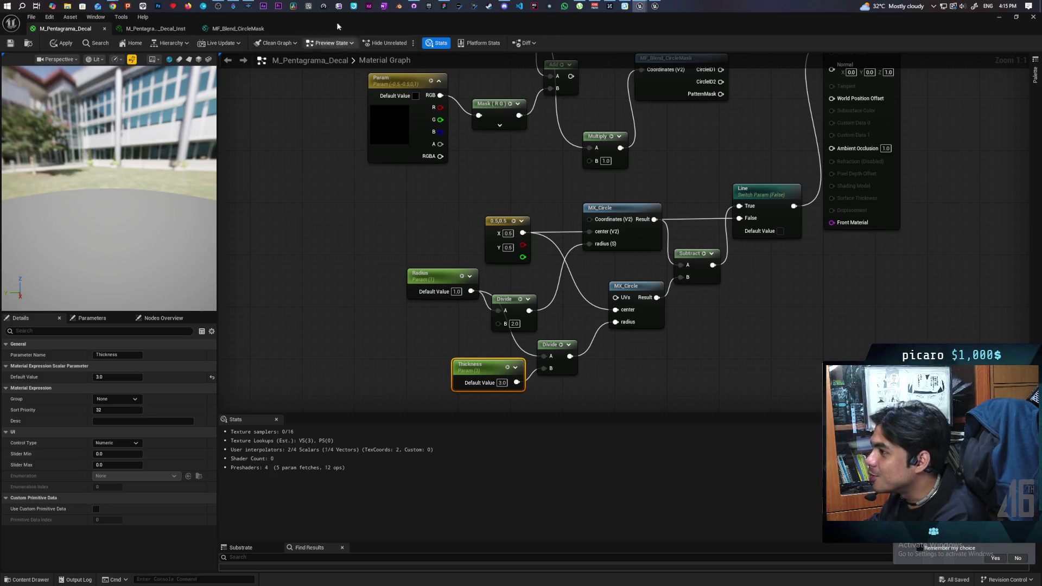
mouse_move(353, 23)
mouse_down()
mouse_move(462, 114)
mouse_move(383, 185)
mouse_up()
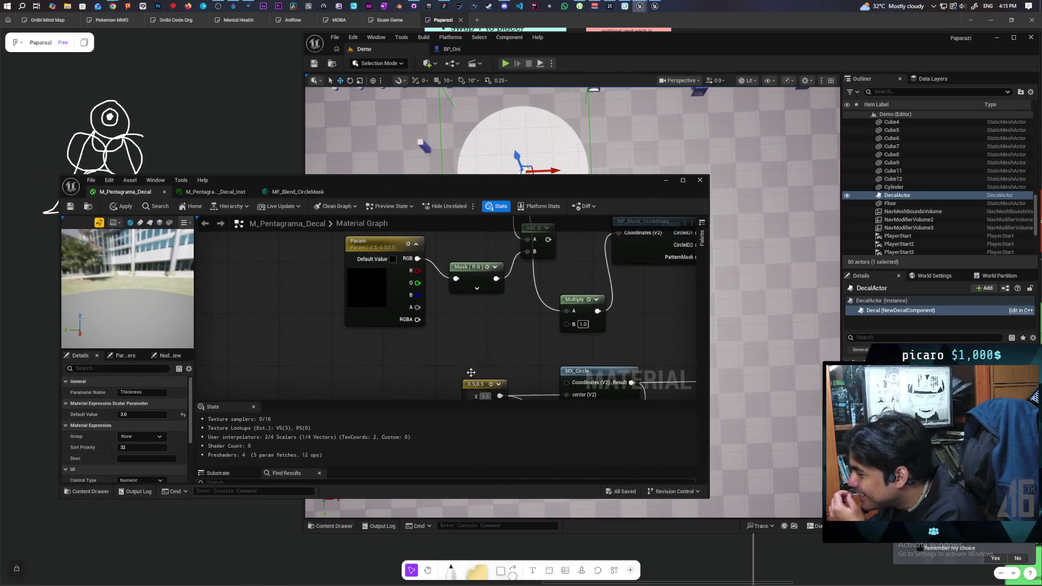
- Apply the material changes and open the M_Pentagrama_Decal_Inst parameters
mouse_move(475, 184)
mouse_down()
mouse_move(698, 300)
mouse_move(618, 279)
mouse_up()
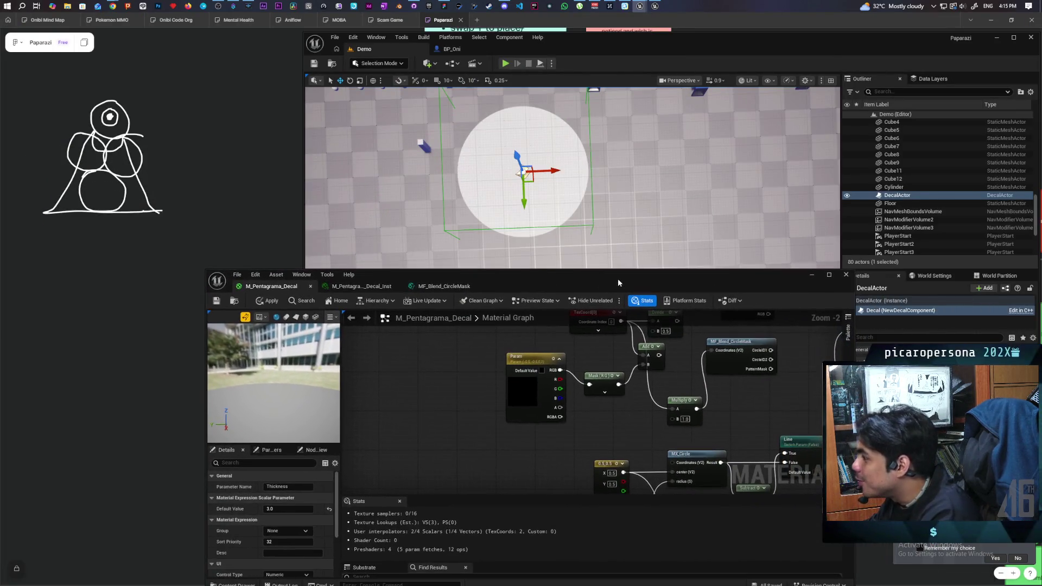
click(216, 302)
drag(542, 453, 498, 359)
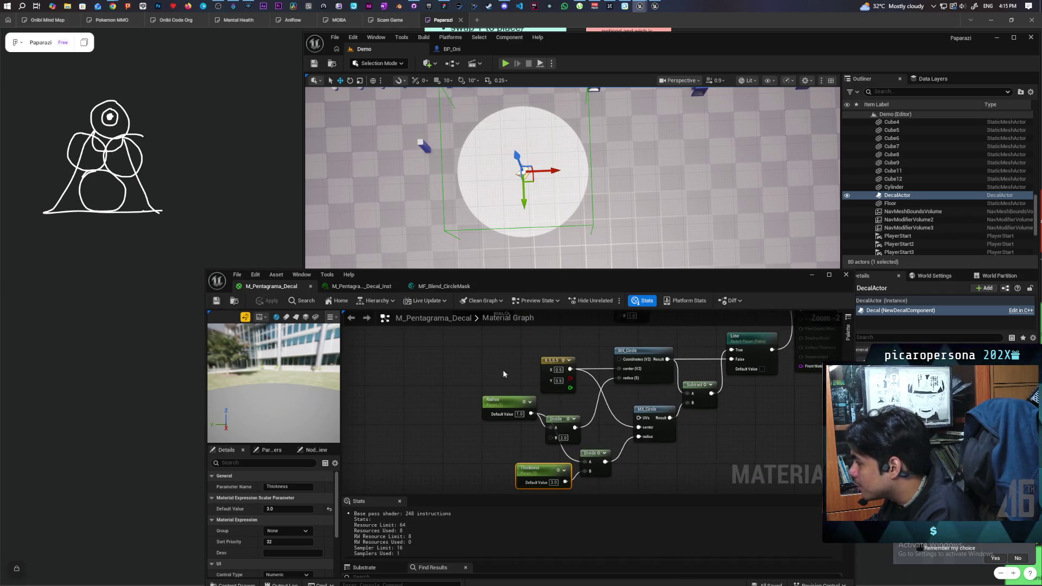
mouse_move(706, 470)
mouse_down()
mouse_move(675, 456)
mouse_move(702, 395)
mouse_up()
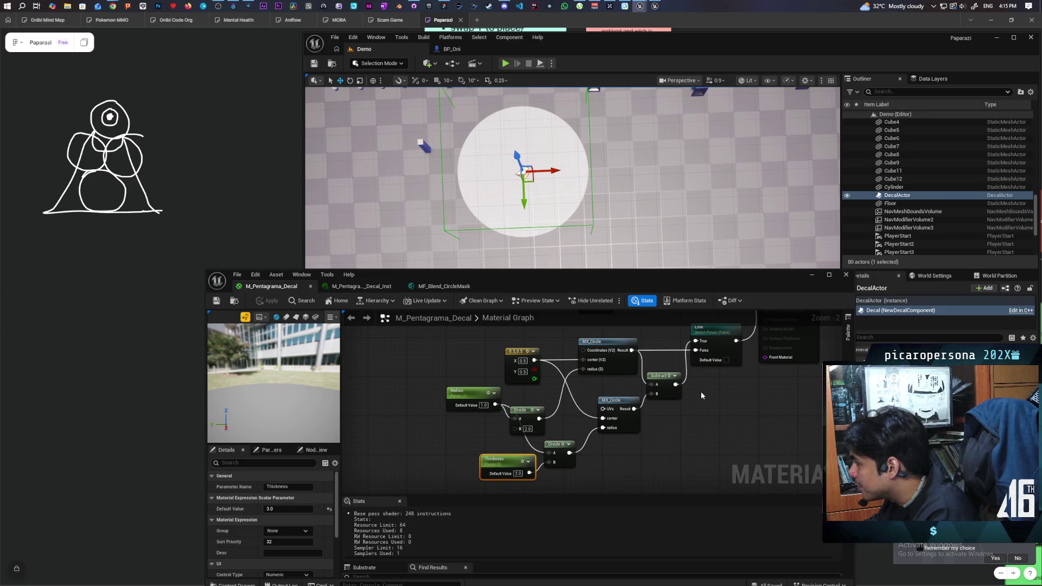
click(445, 286)
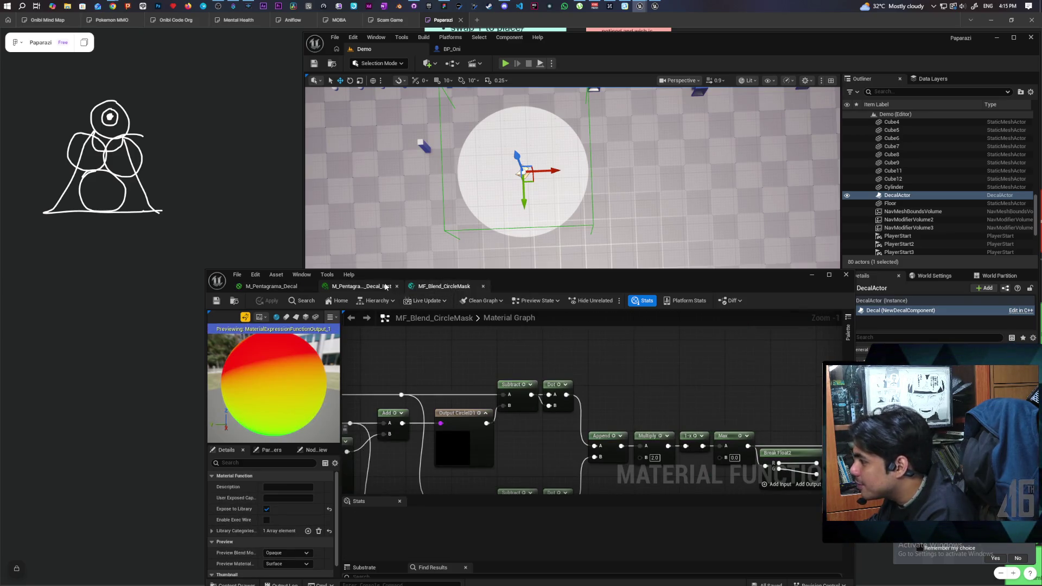
click(385, 286)
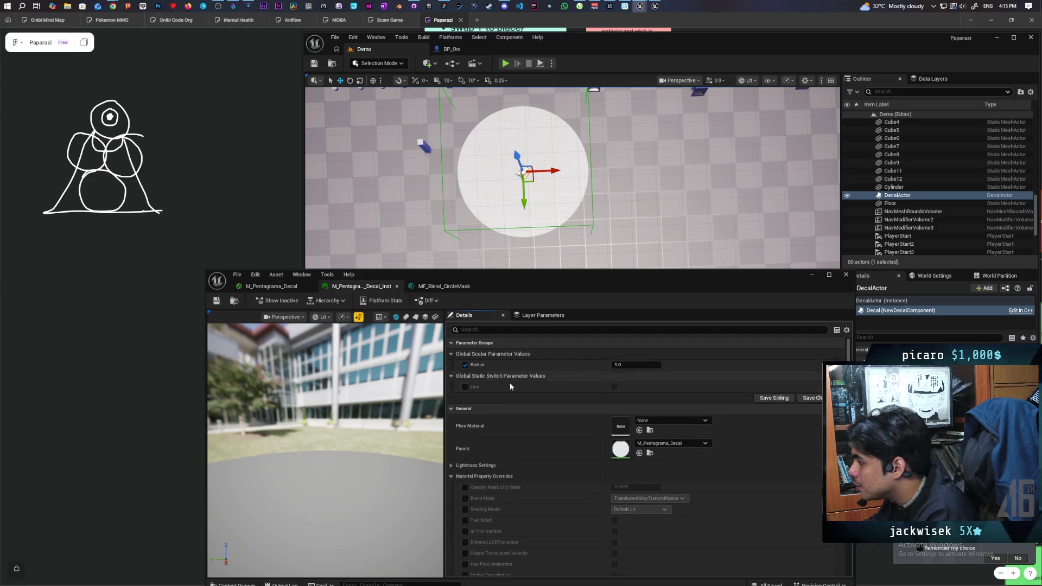
- Turn Line on and lower the Thickness override to about 2.05, then minimize the editor
click(464, 386)
click(614, 395)
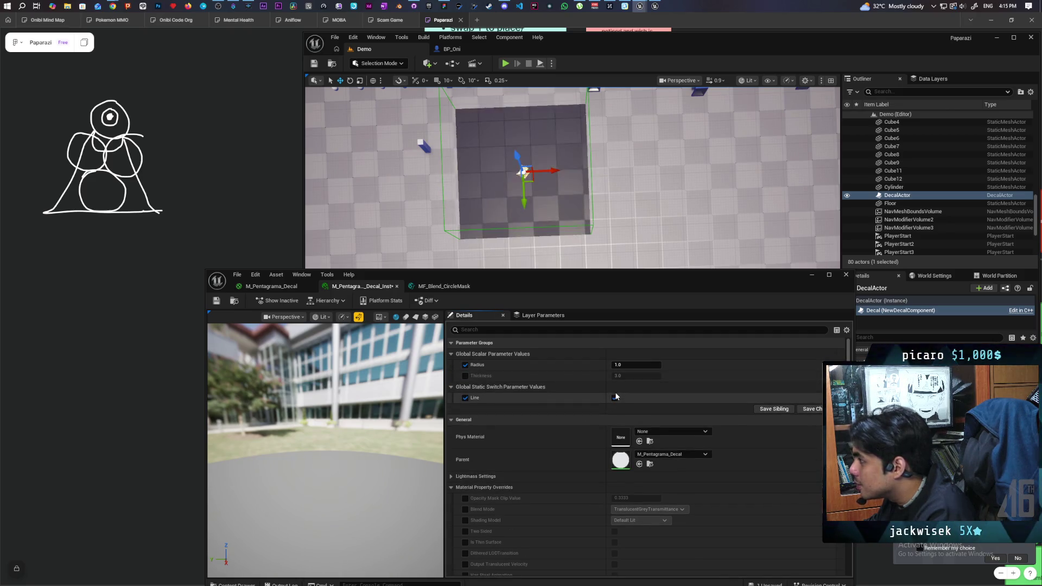
click(216, 300)
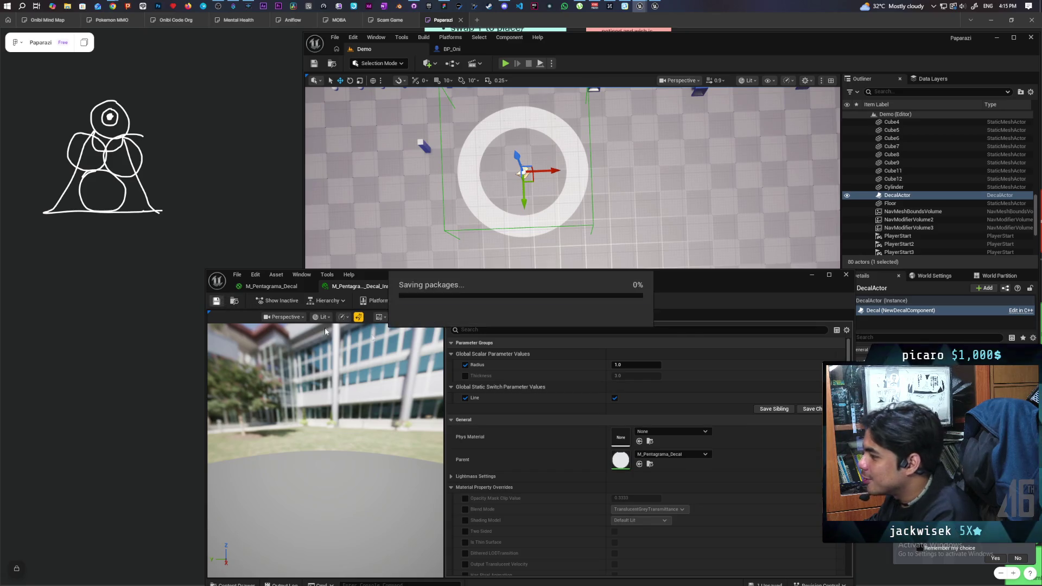
click(465, 376)
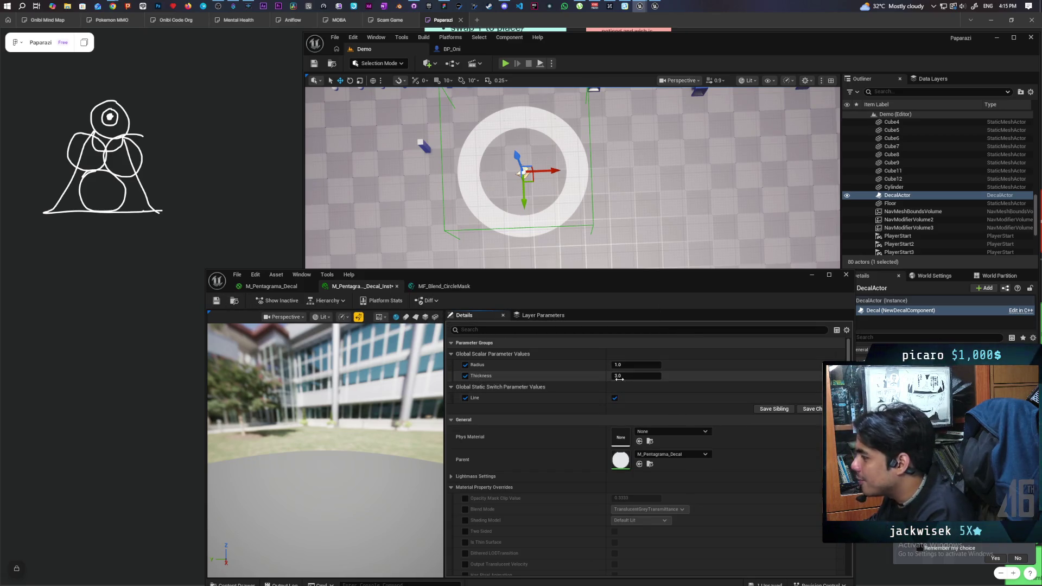
mouse_move(619, 378)
mouse_down()
mouse_move(584, 378)
mouse_move(622, 377)
mouse_up()
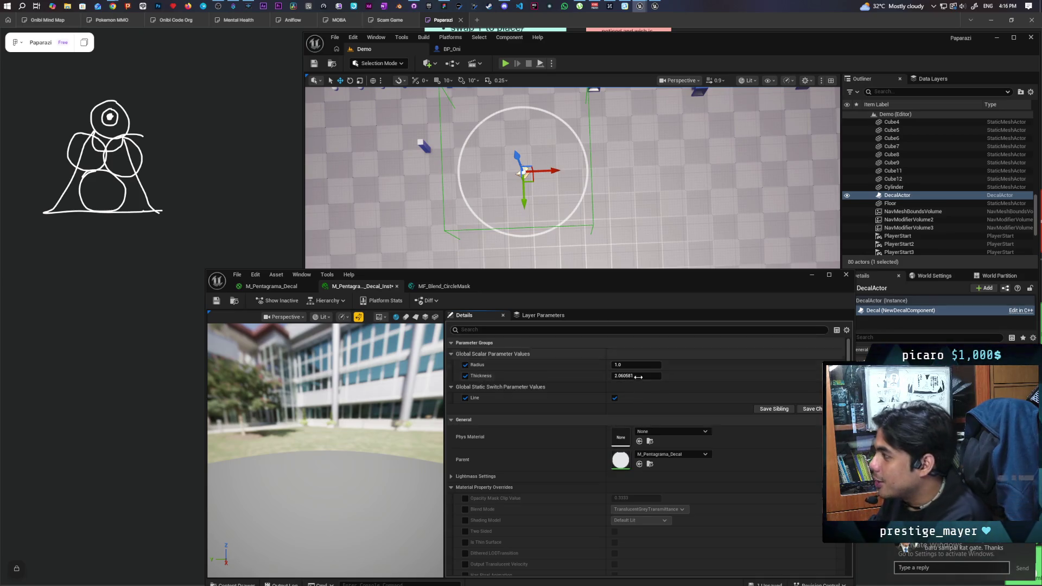
mouse_move(623, 374)
mouse_down()
mouse_move(589, 375)
mouse_move(624, 375)
mouse_up()
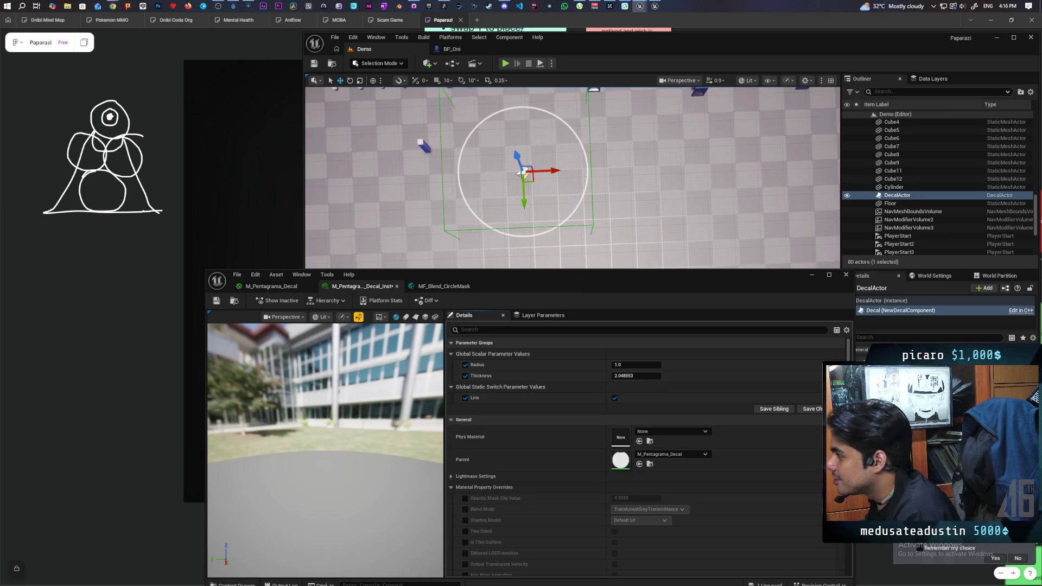
mouse_move(676, 280)
mouse_down()
mouse_move(539, 286)
mouse_move(520, 317)
mouse_up()
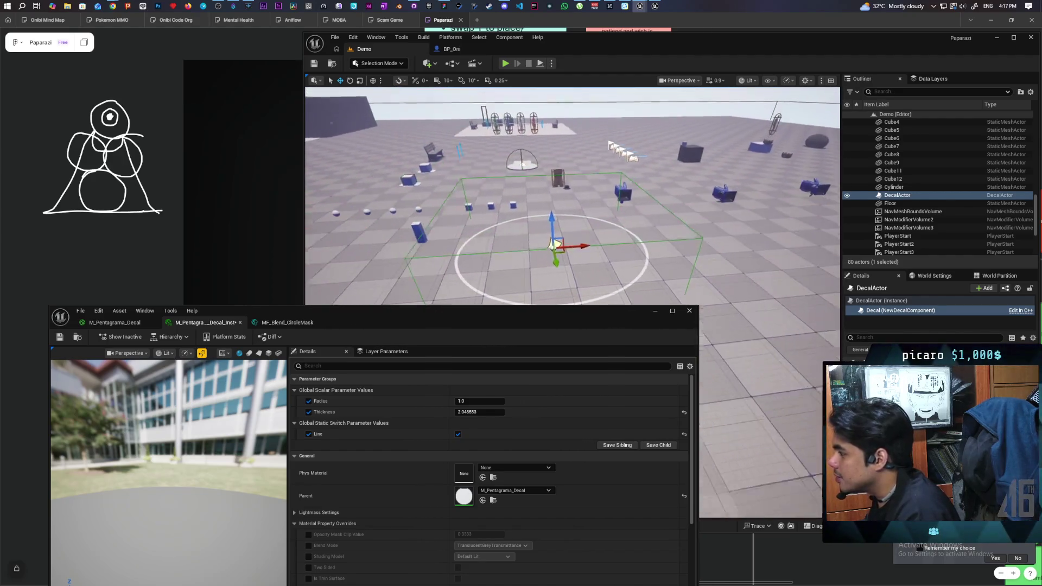
click(654, 310)
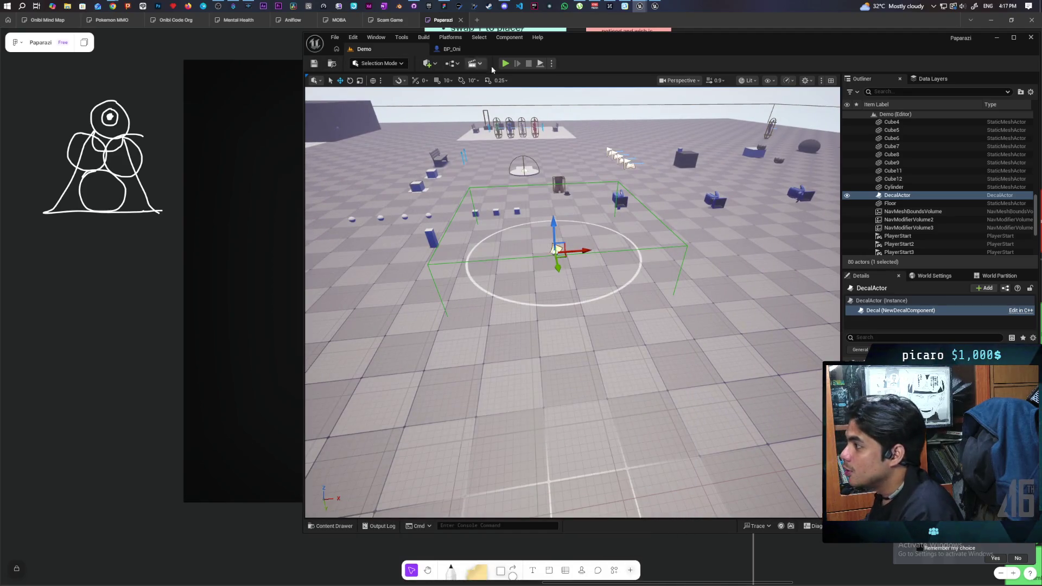
- Play-test the level with Alt+P to view the ring decal, then stop and return to BP_Oni
key(alt+p)
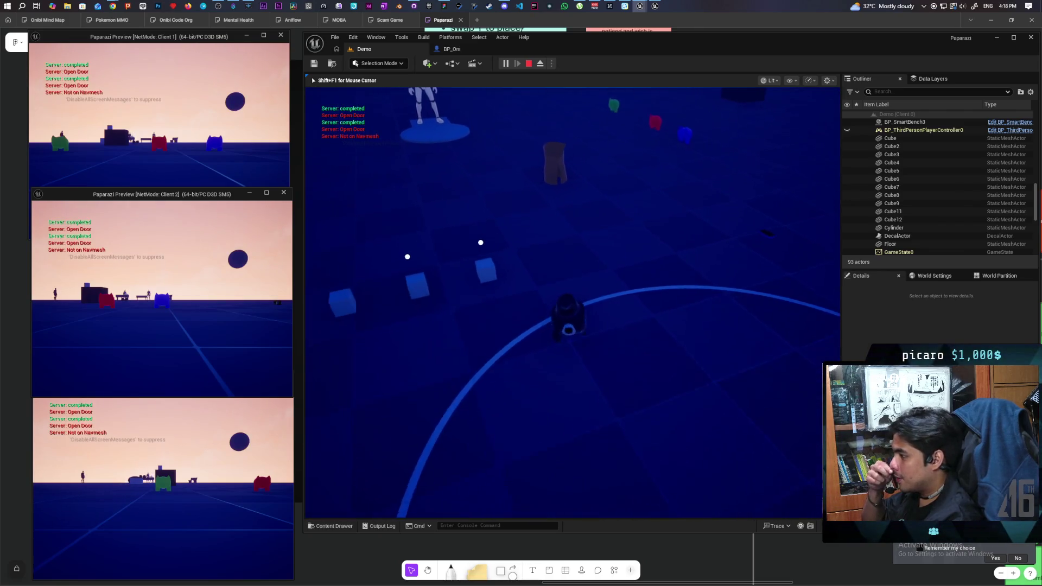
key(Escape)
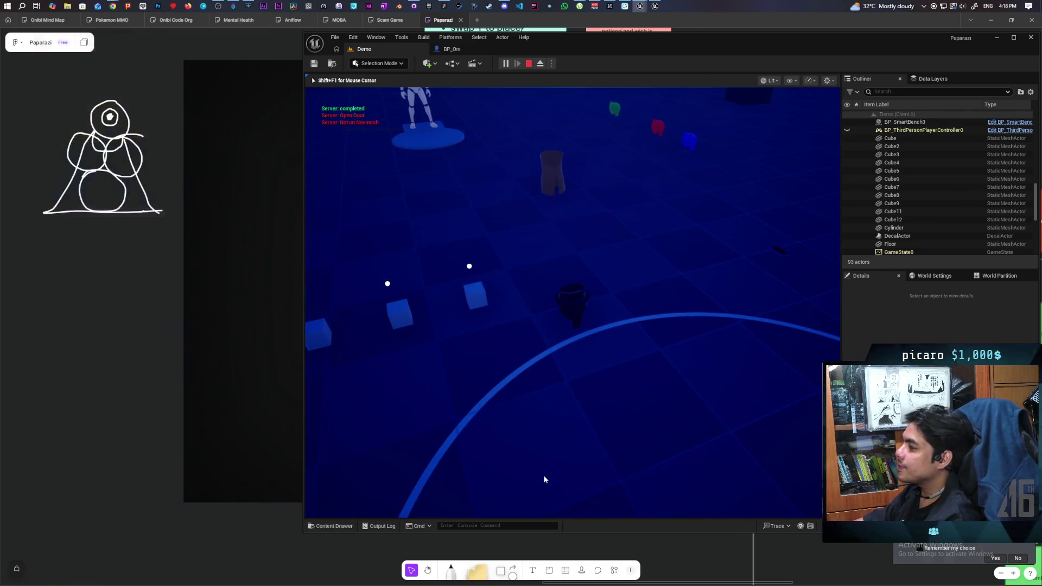
click(452, 49)
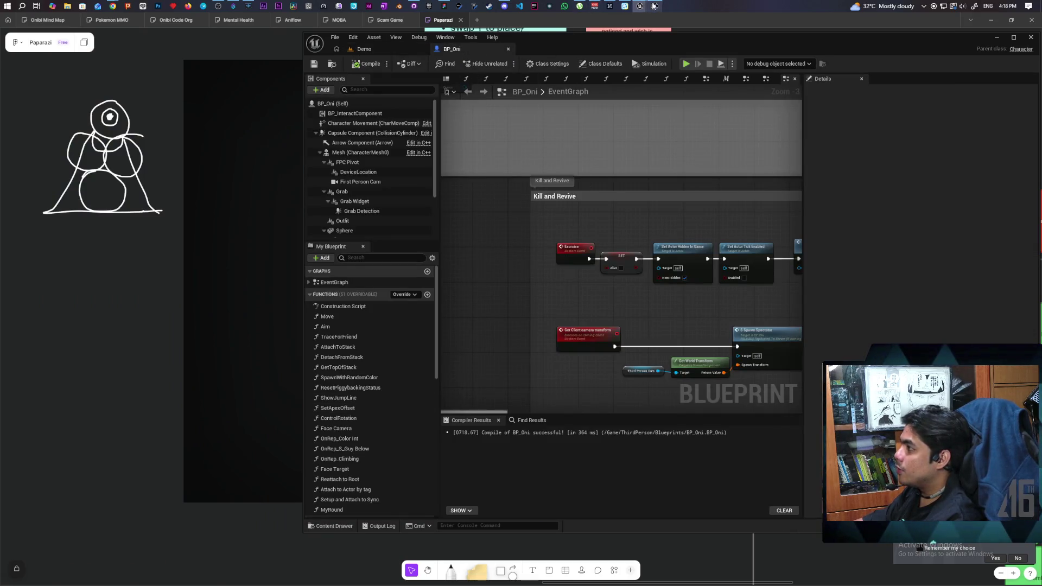
- Open the M_Pentagrama_Decal graph and shift the material output node right
mouse_move(654, 5)
click(681, 41)
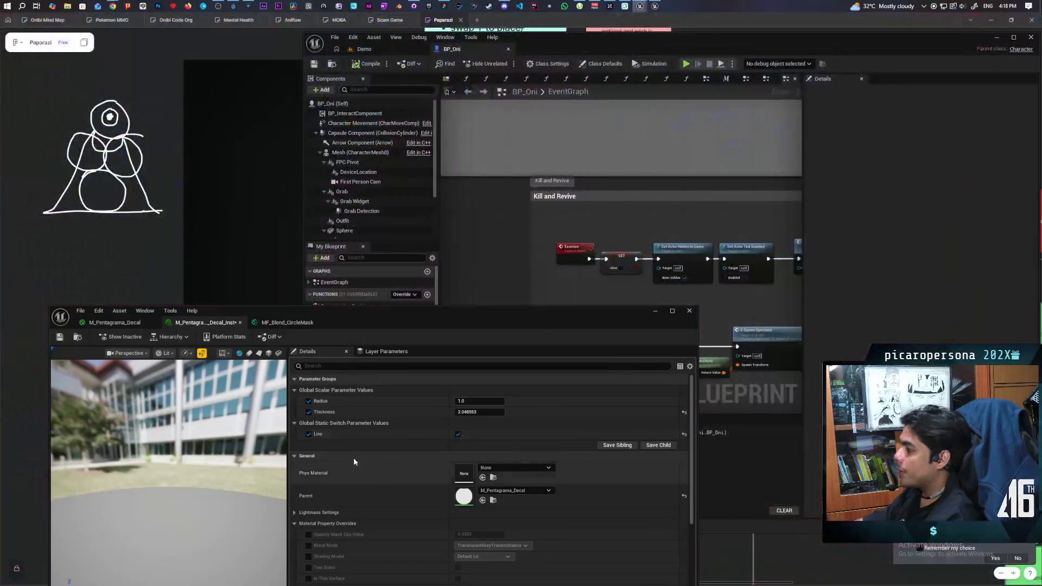
mouse_move(395, 320)
mouse_down()
mouse_move(497, 276)
mouse_move(377, 274)
mouse_up()
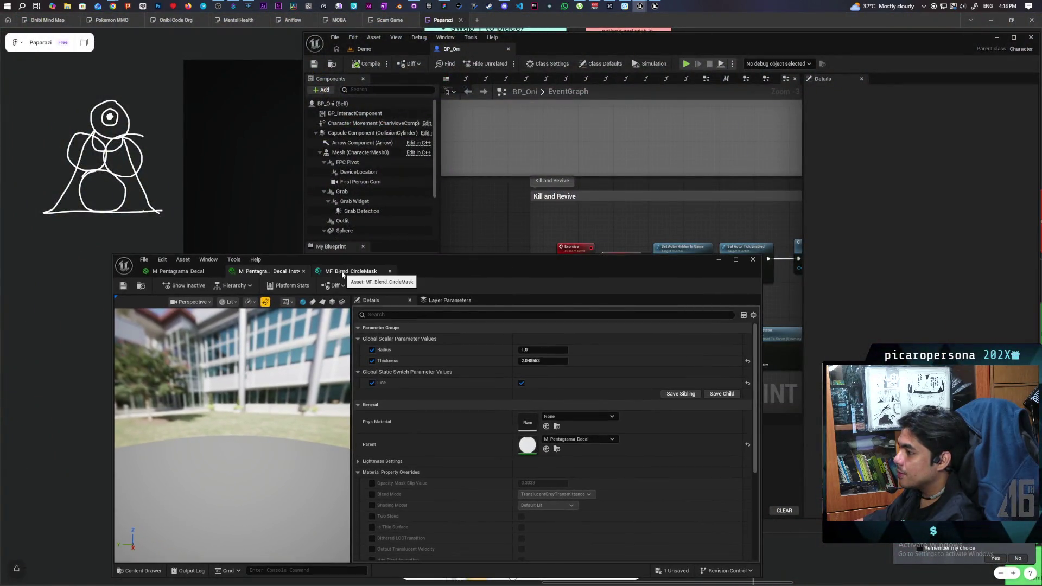
click(178, 271)
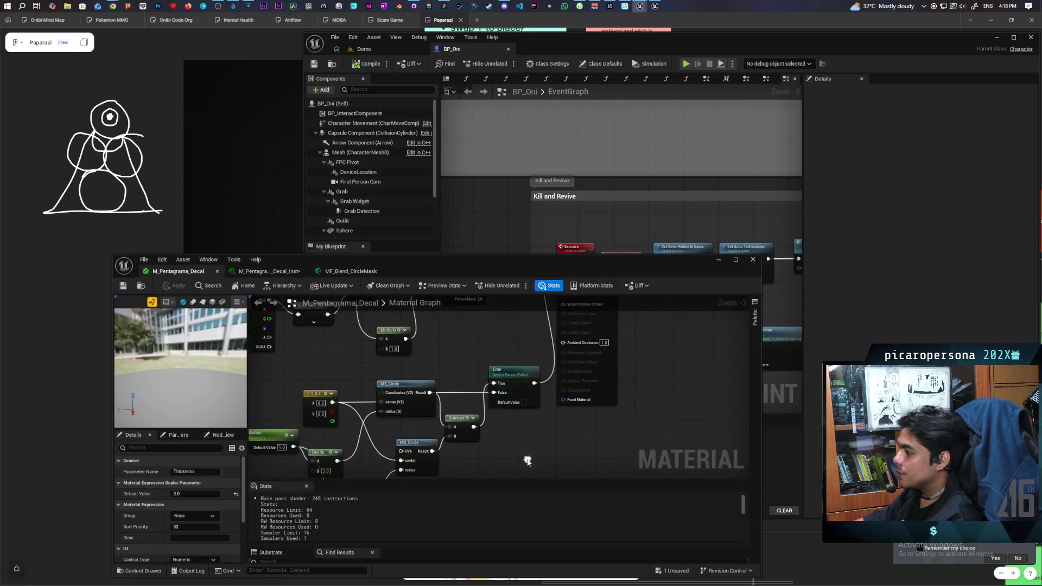
drag(531, 370, 618, 371)
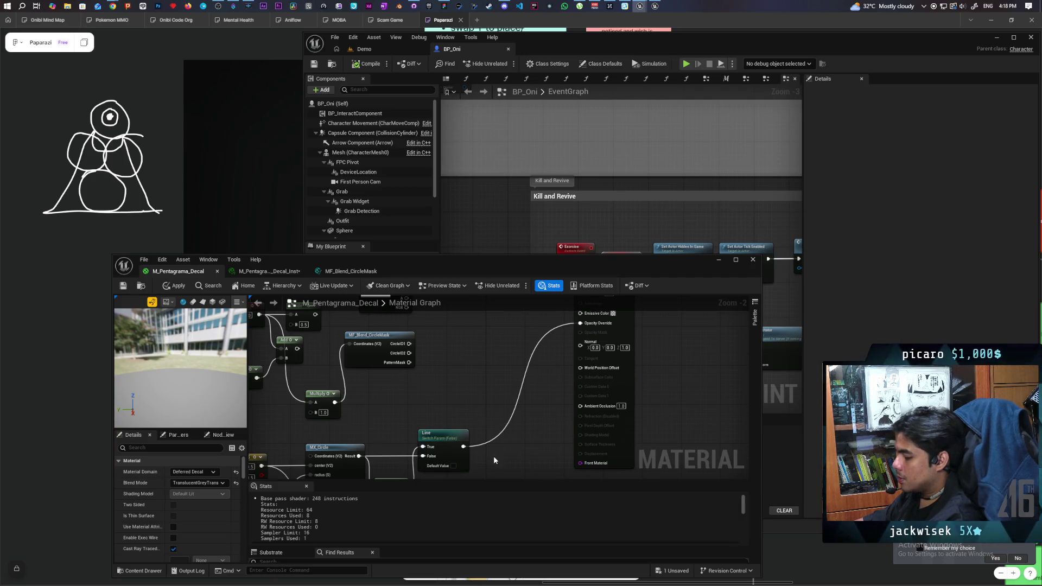
- Insert a Multiply by 0.5 between Line and Opacity Override and save the material
key(m)
click(481, 419)
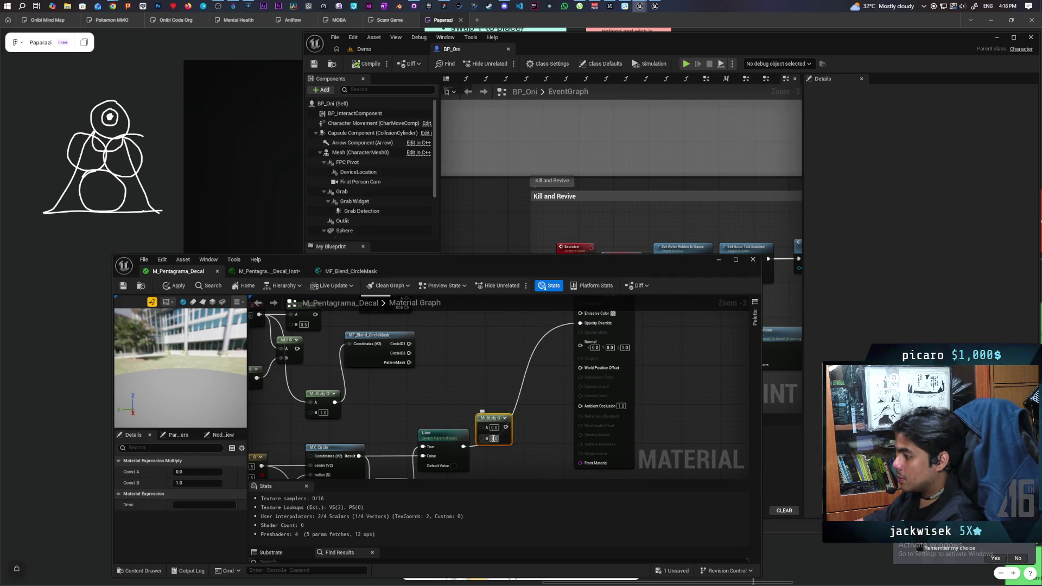
text(0.5)
key(Return)
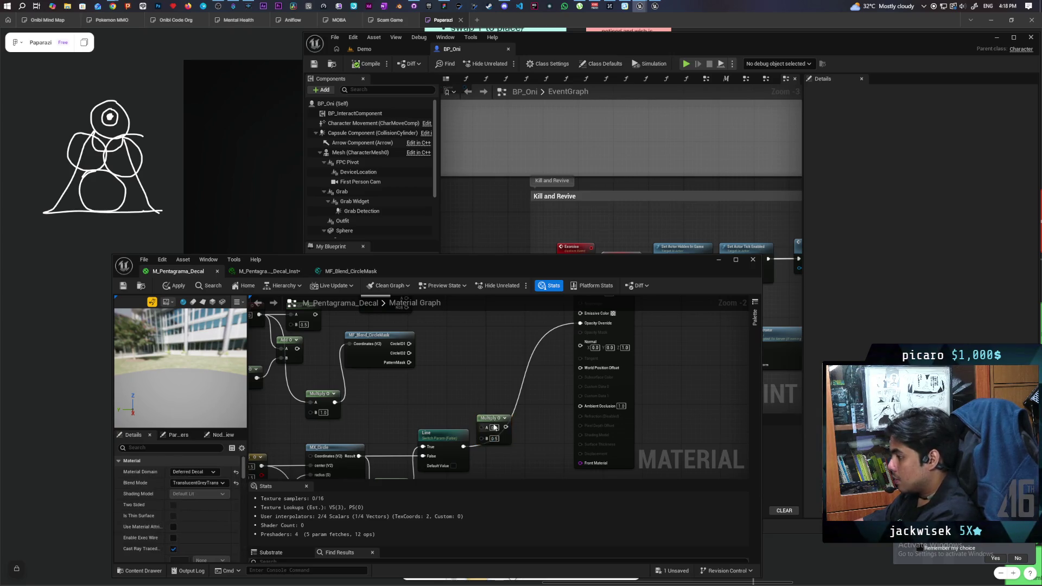
drag(497, 421, 516, 422)
drag(463, 445, 463, 447)
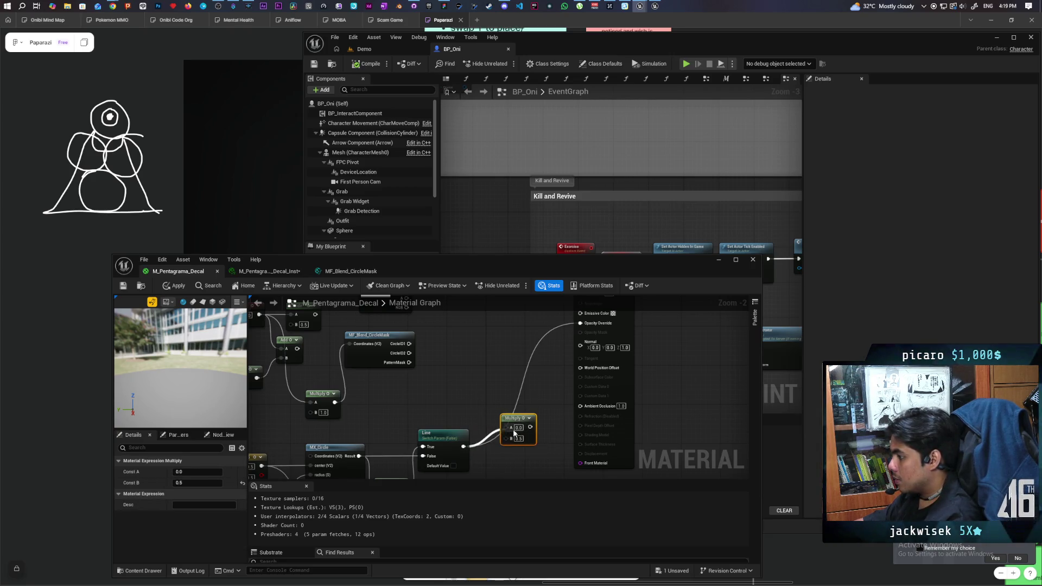
drag(530, 427, 580, 325)
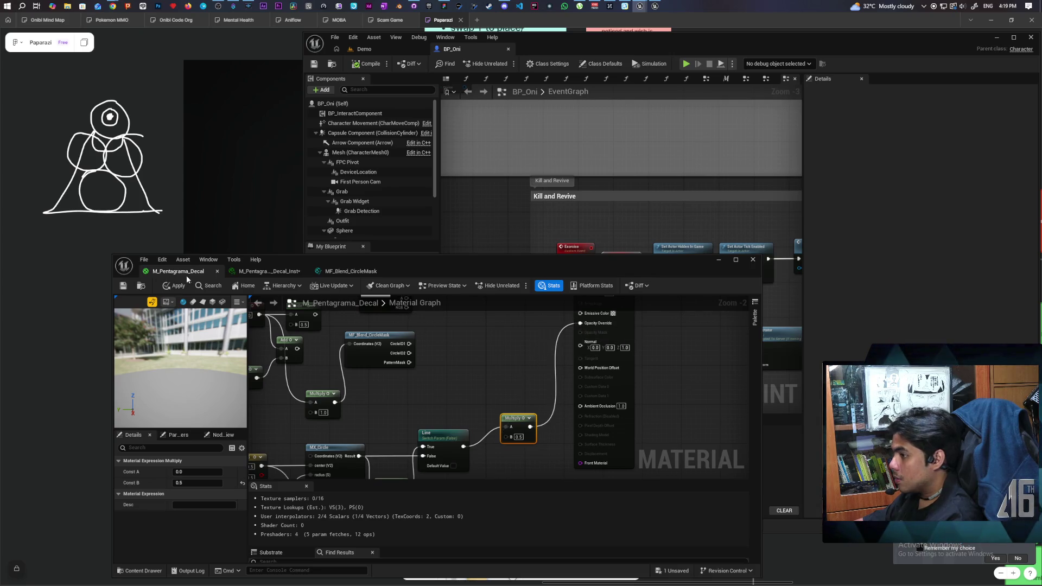
key(ctrl+s)
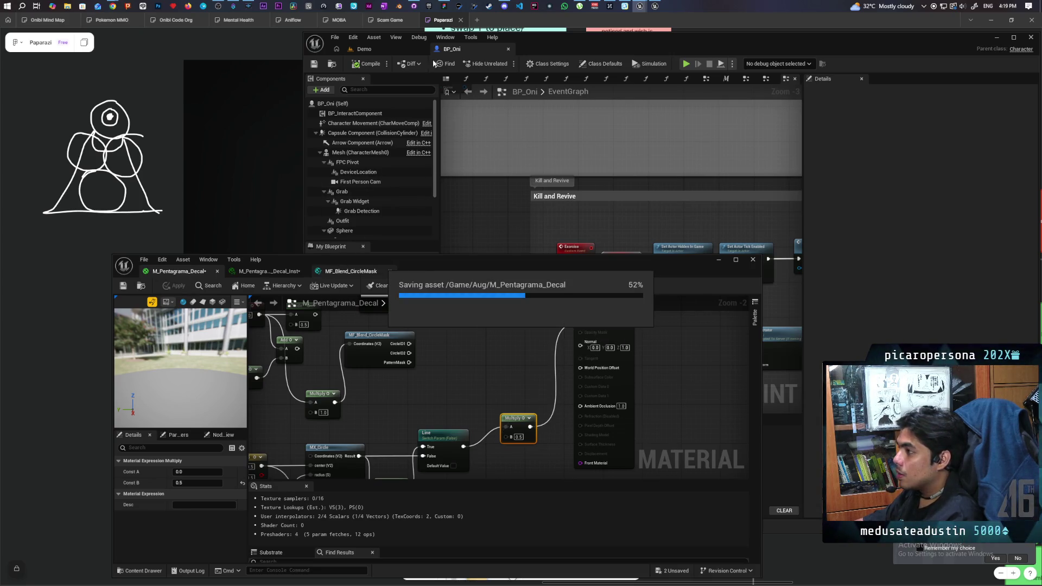
click(376, 49)
drag(625, 269, 560, 313)
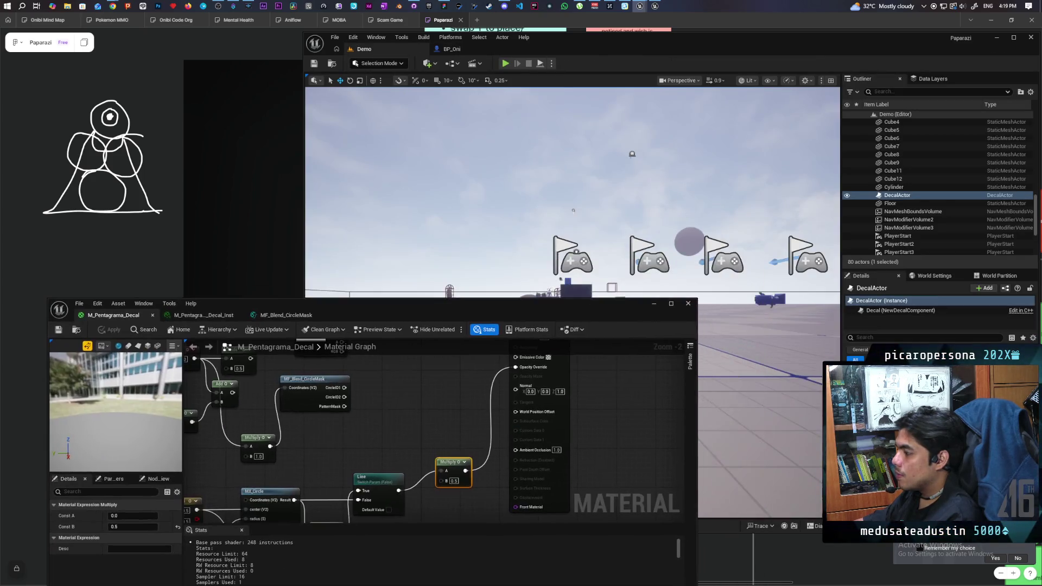
- Fly down to the floor, frame the white circle and cubes, and minimize the material editor
key(f)
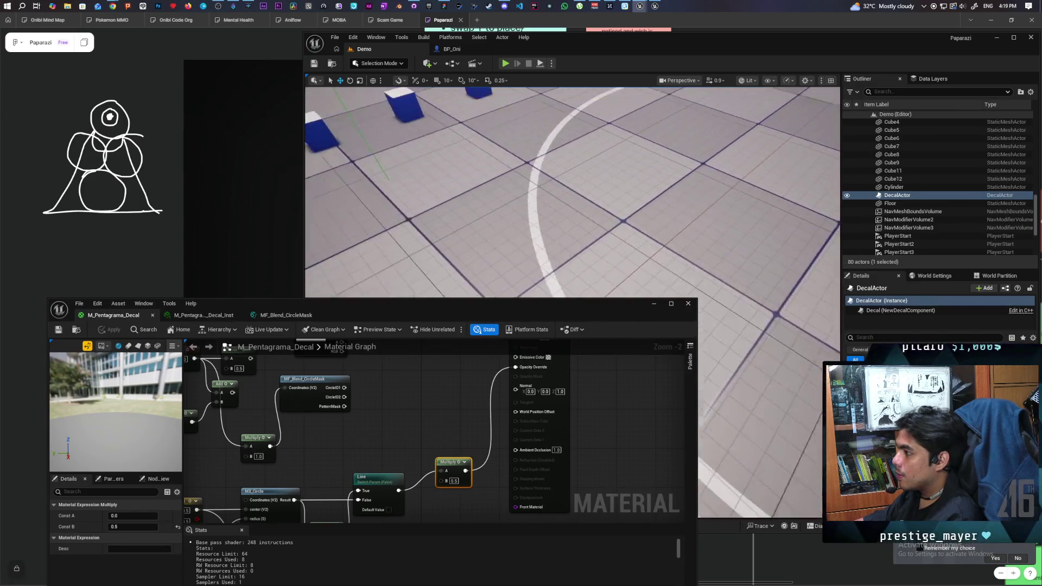
scroll(572, 190, up, 5)
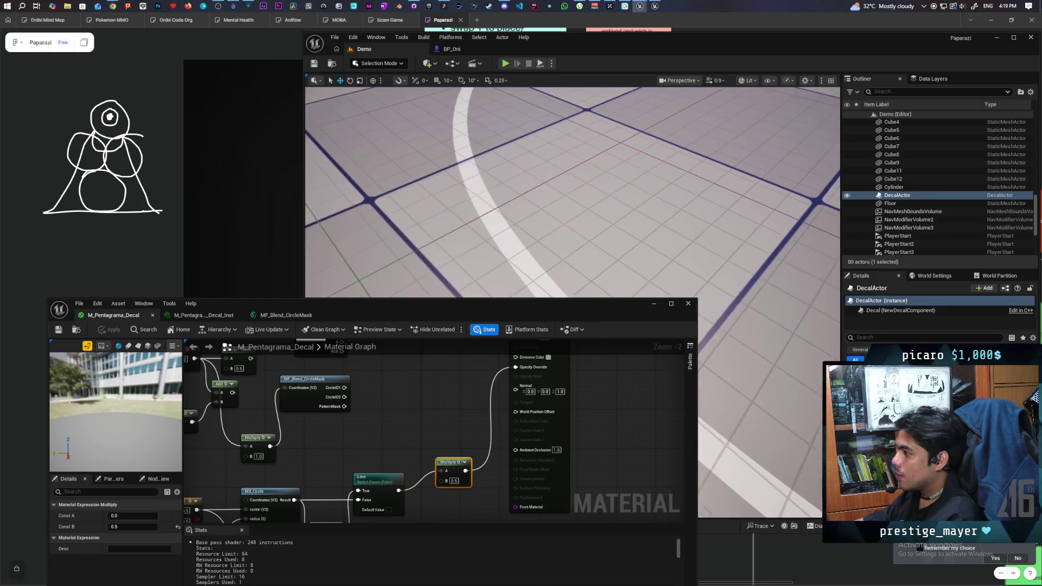
scroll(572, 189, up, 4)
scroll(572, 302, down, 10)
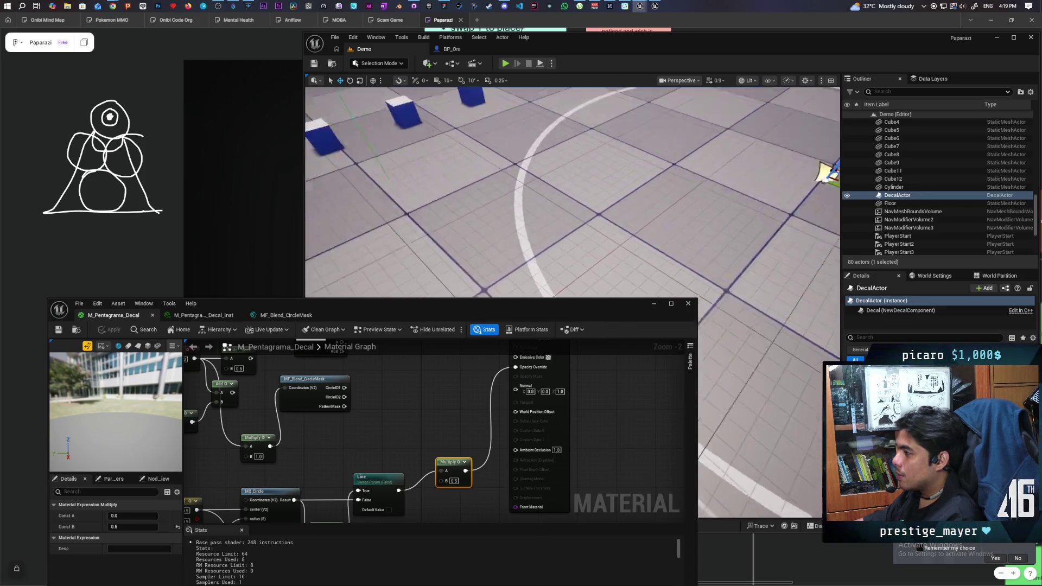
drag(674, 214, 625, 214)
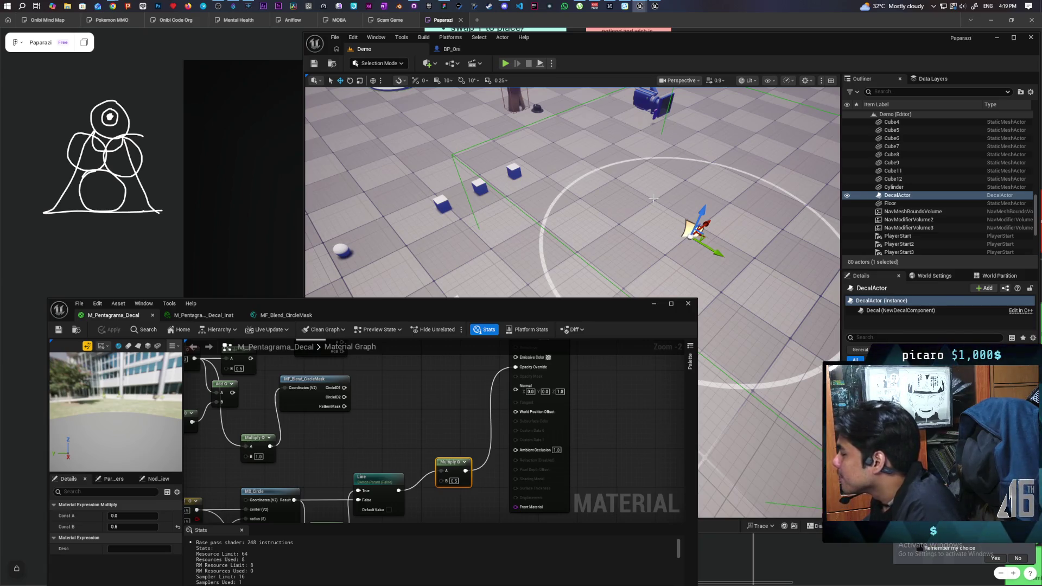
click(654, 304)
- Search Google for 'star' in a new Chrome tab
mouse_move(120, 12)
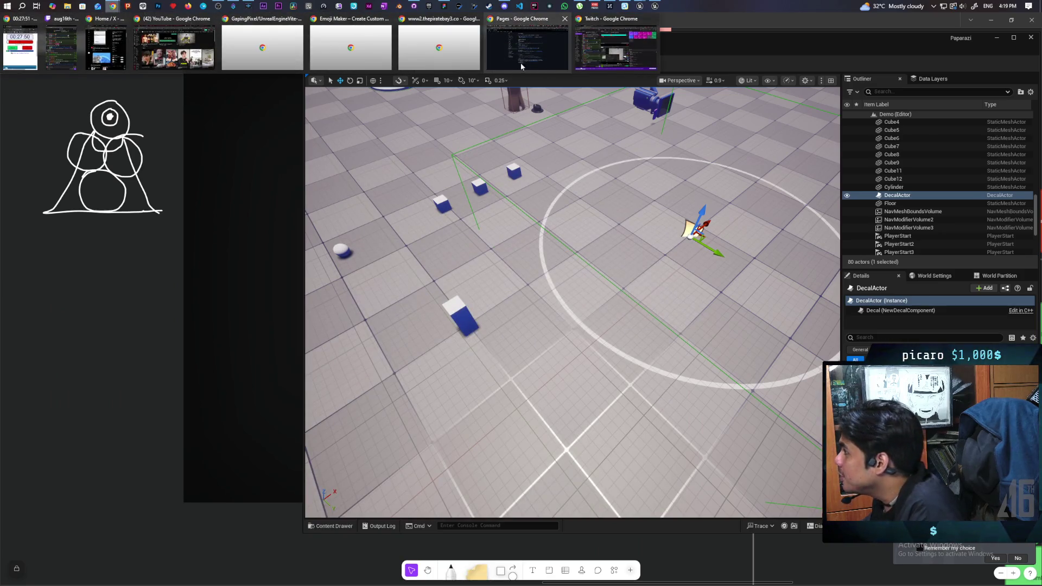
click(520, 63)
click(959, 20)
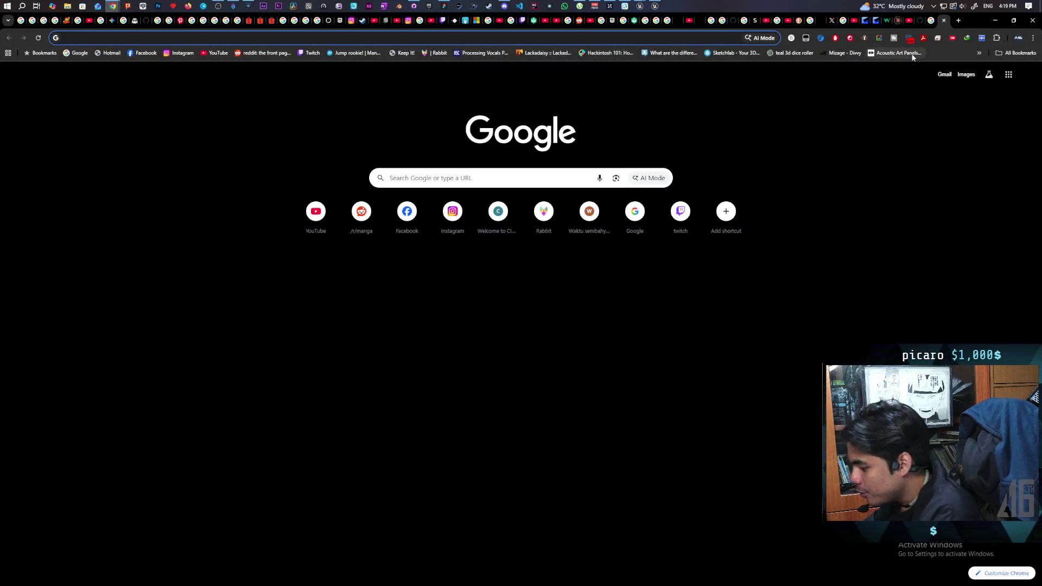
text(star)
key(Return)
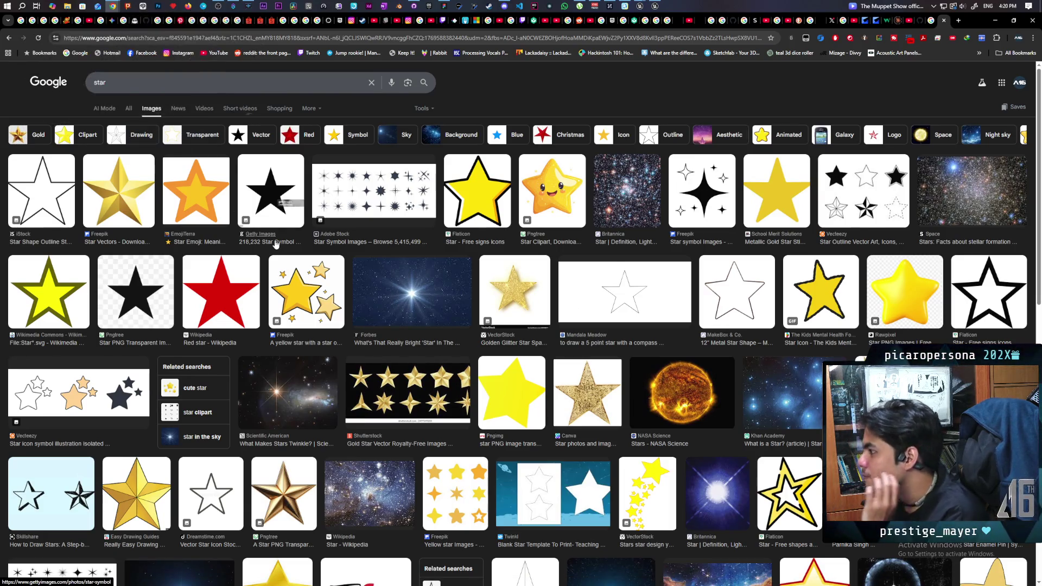
- Open the Wikimedia Commons page of the black outline star image
scroll(276, 242, down, 5)
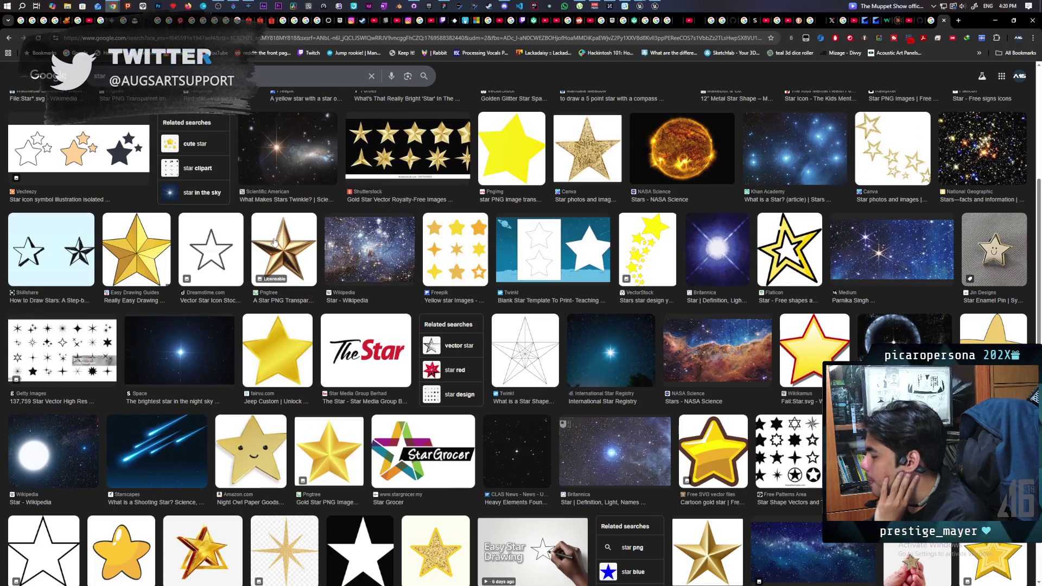
scroll(275, 243, down, 2)
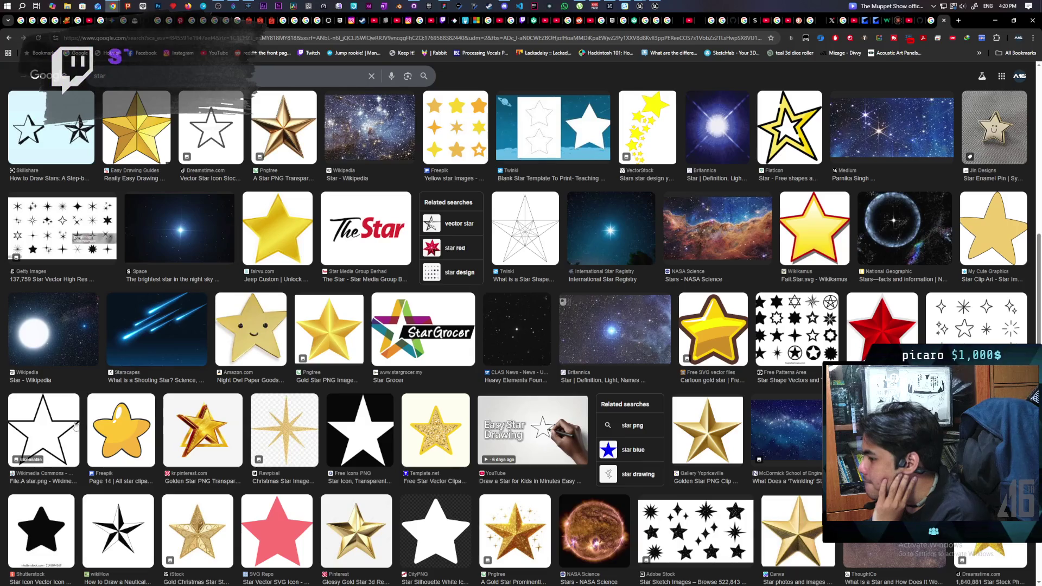
click(50, 429)
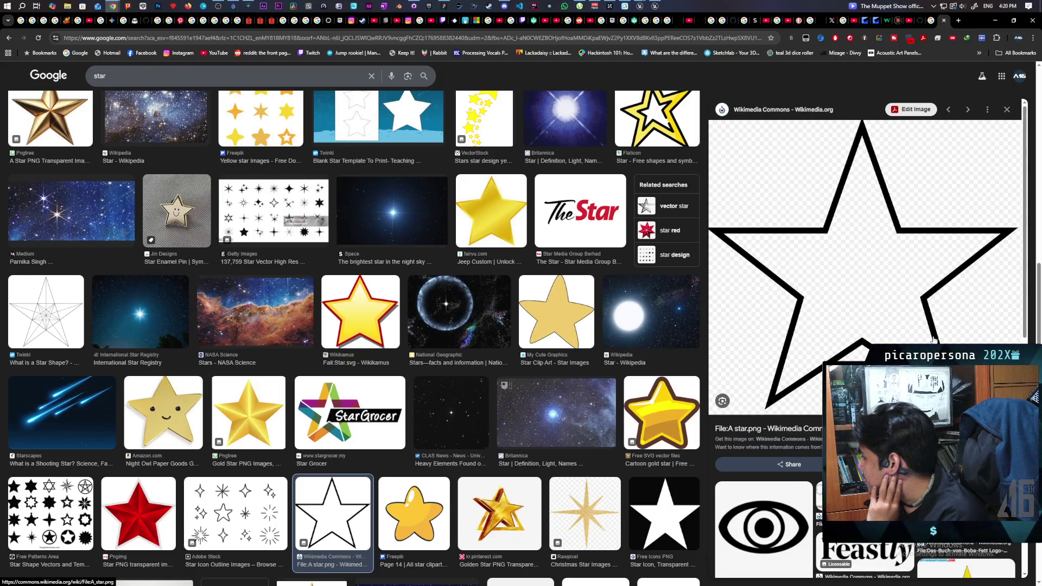
click(933, 339)
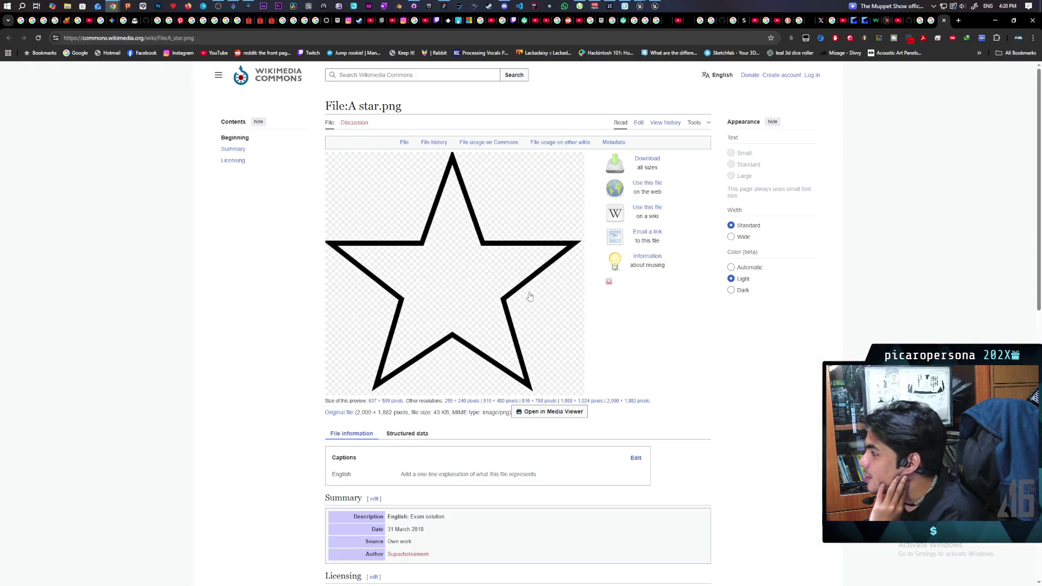
- Save the full-size A_star.png to Downloads and return to the Unreal Editor
click(500, 295)
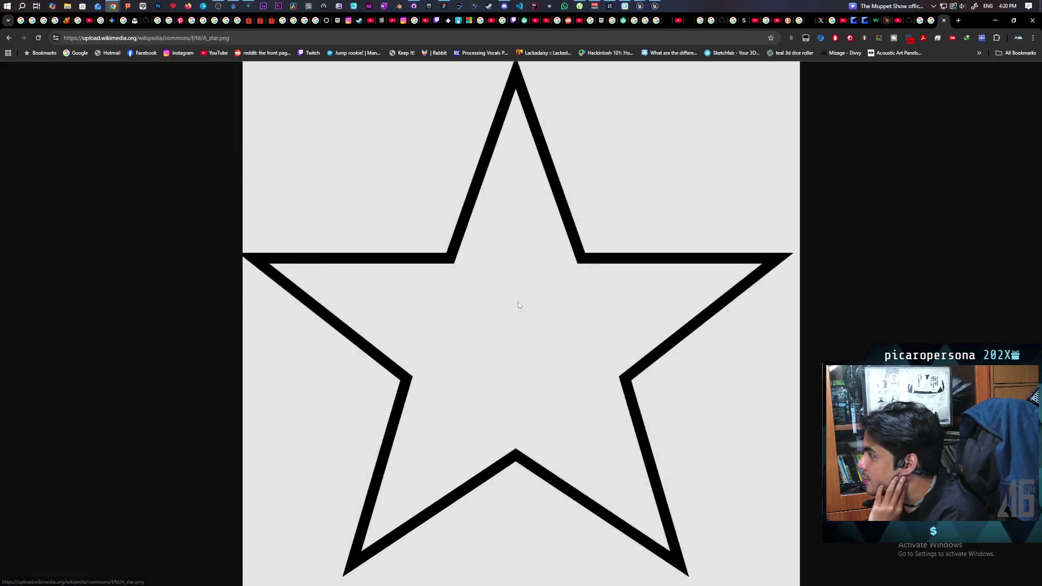
click(584, 157)
right_click(561, 185)
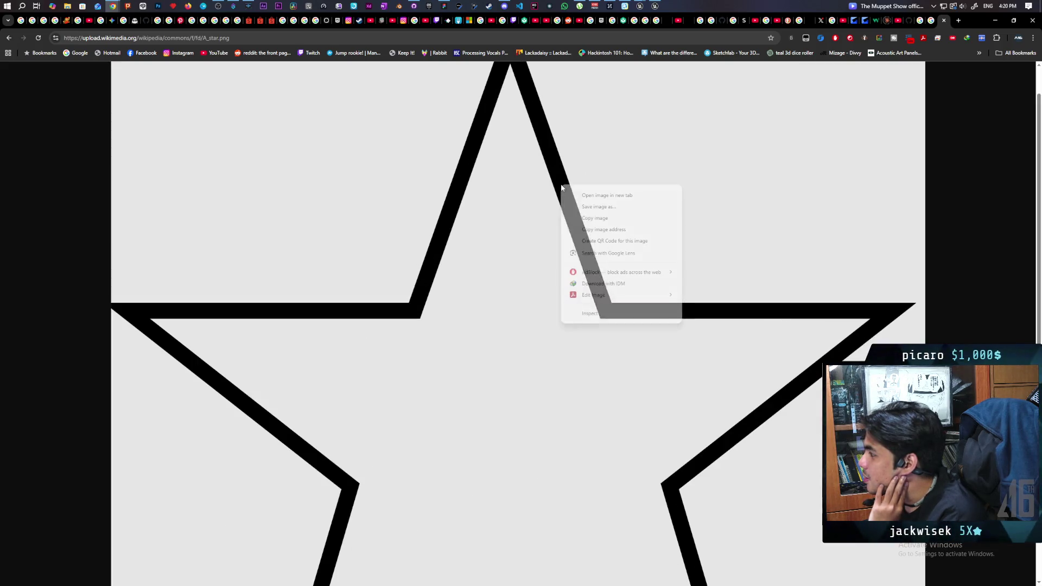
click(600, 207)
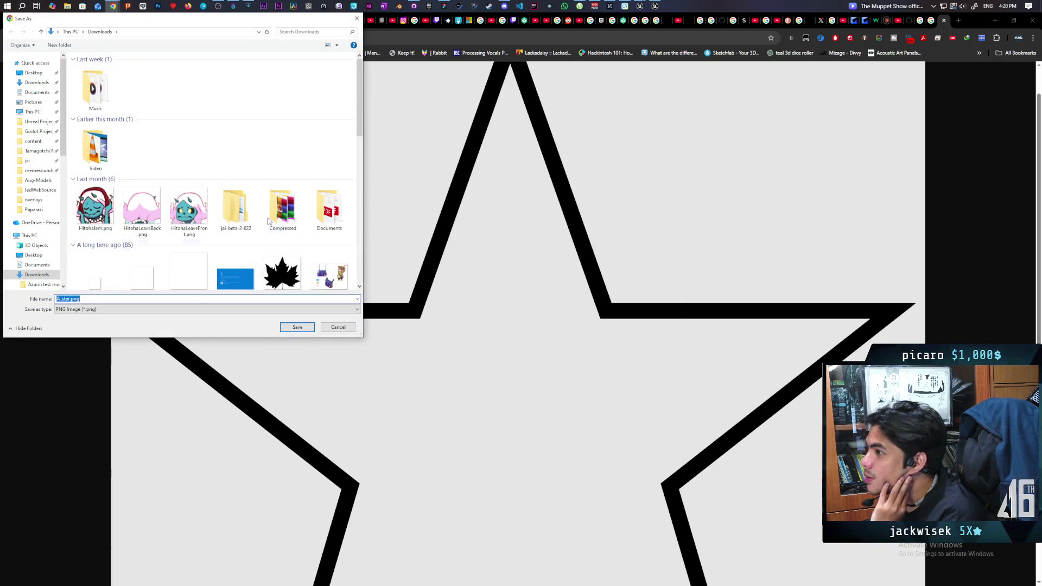
click(297, 328)
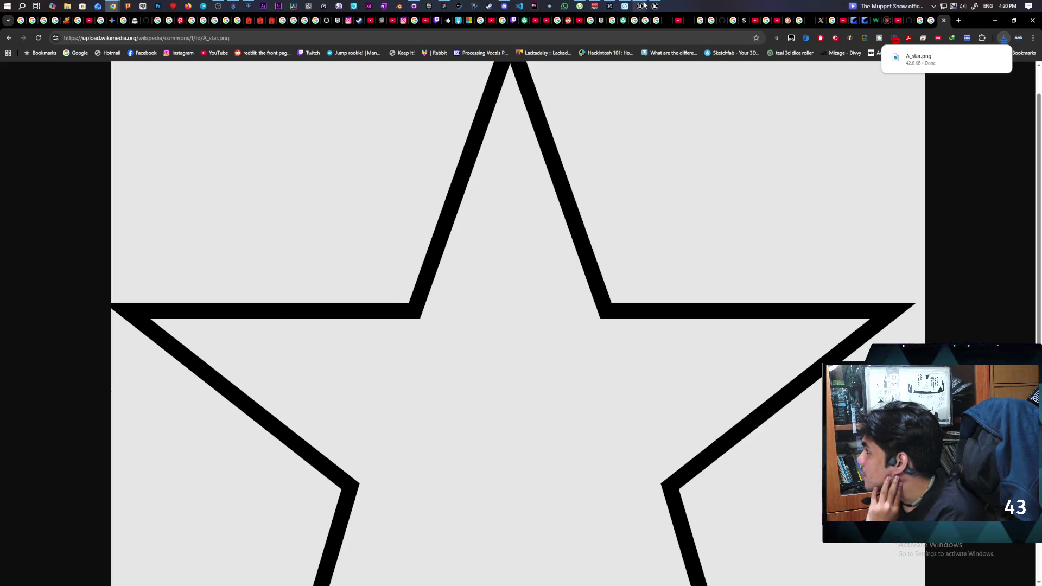
mouse_move(640, 6)
click(601, 49)
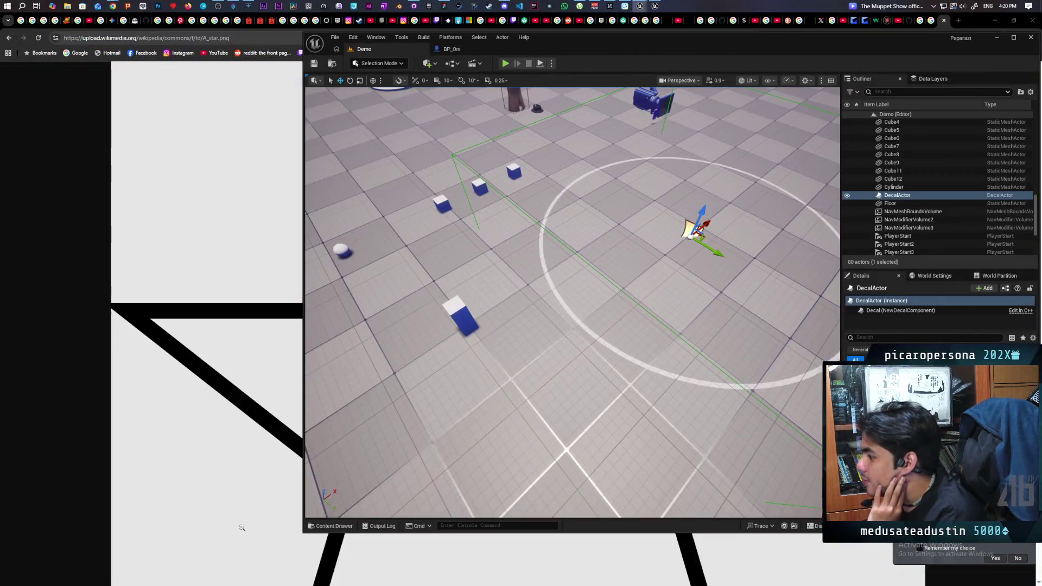
- Reselect the Floor and the DecalActor, then show the Aug folder's content files
click(333, 64)
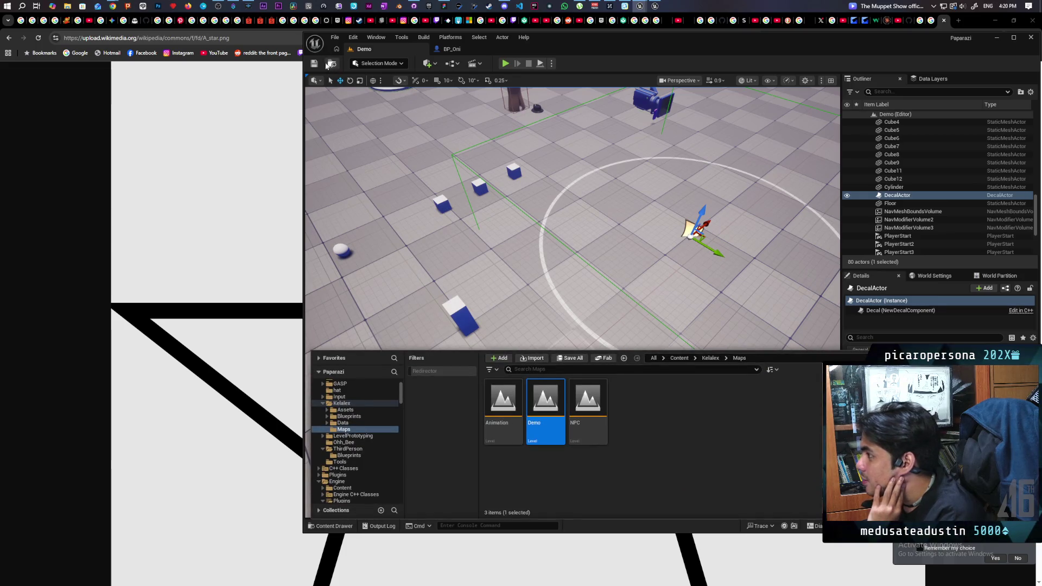
click(890, 203)
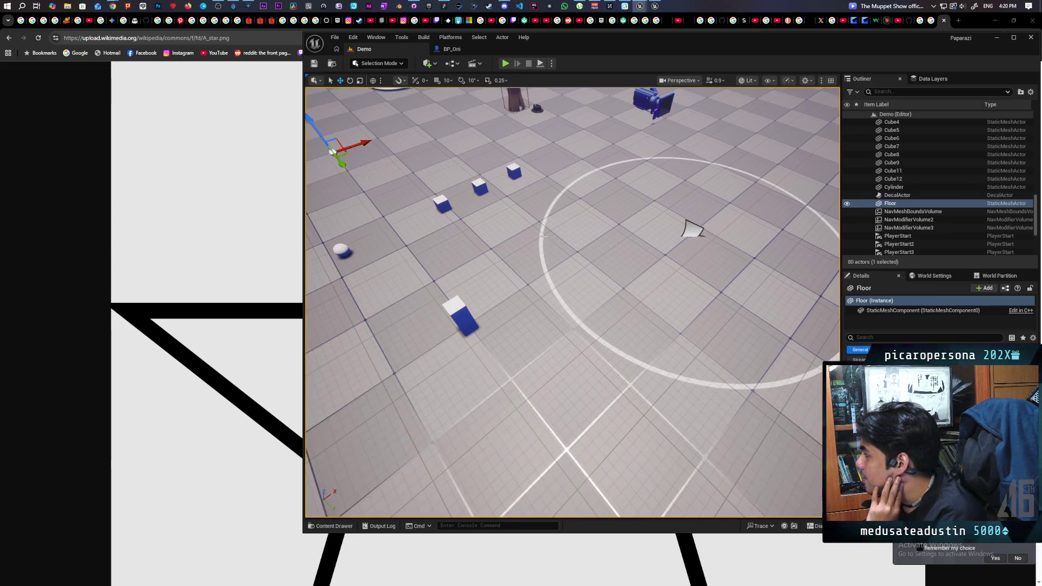
click(692, 229)
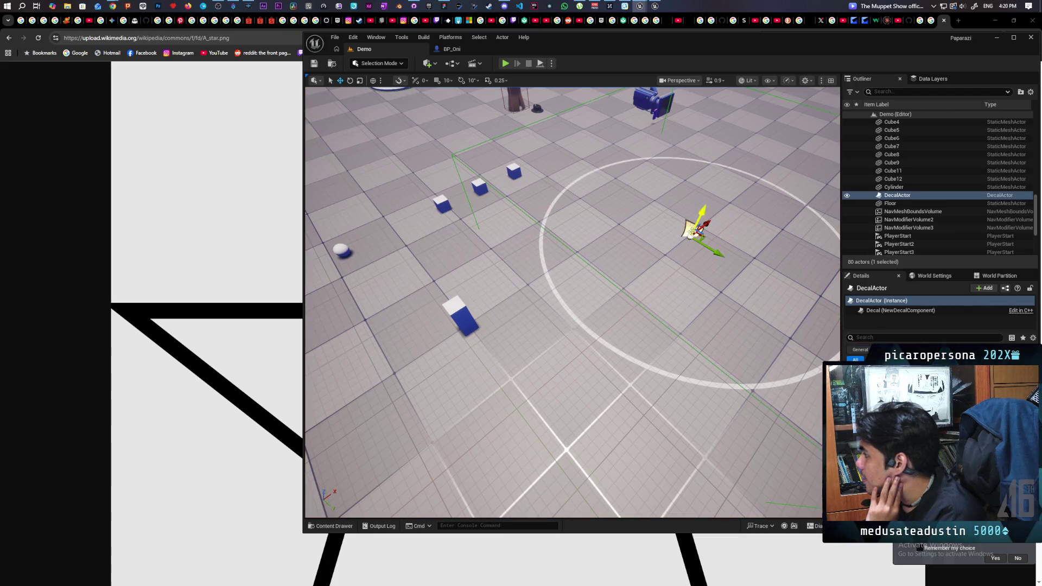
key(ctrl+space)
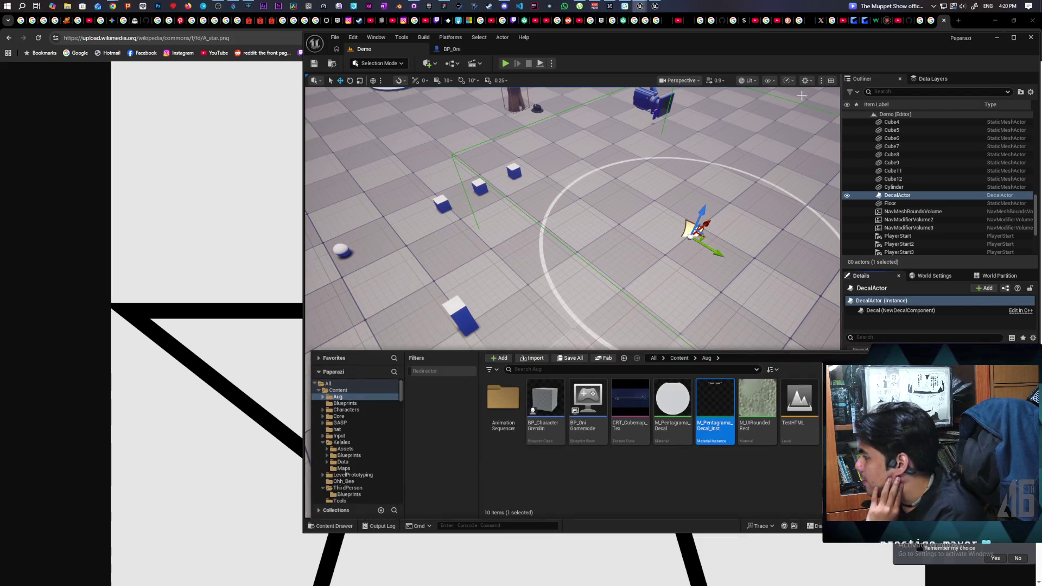
- Check the downloaded A_star.png in the browser's recent downloads and return to the editor
mouse_move(113, 6)
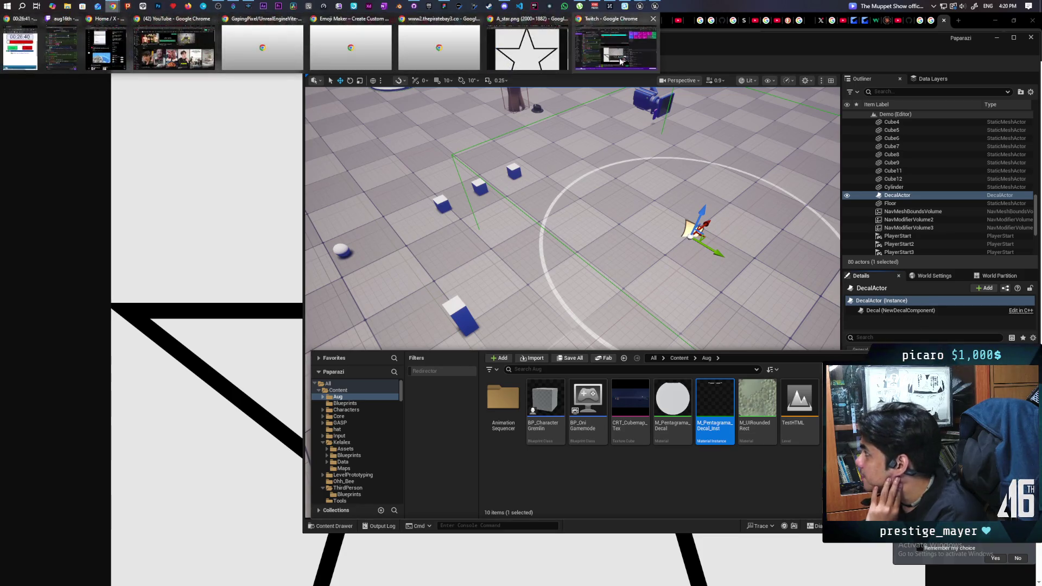
click(529, 51)
double_click(976, 19)
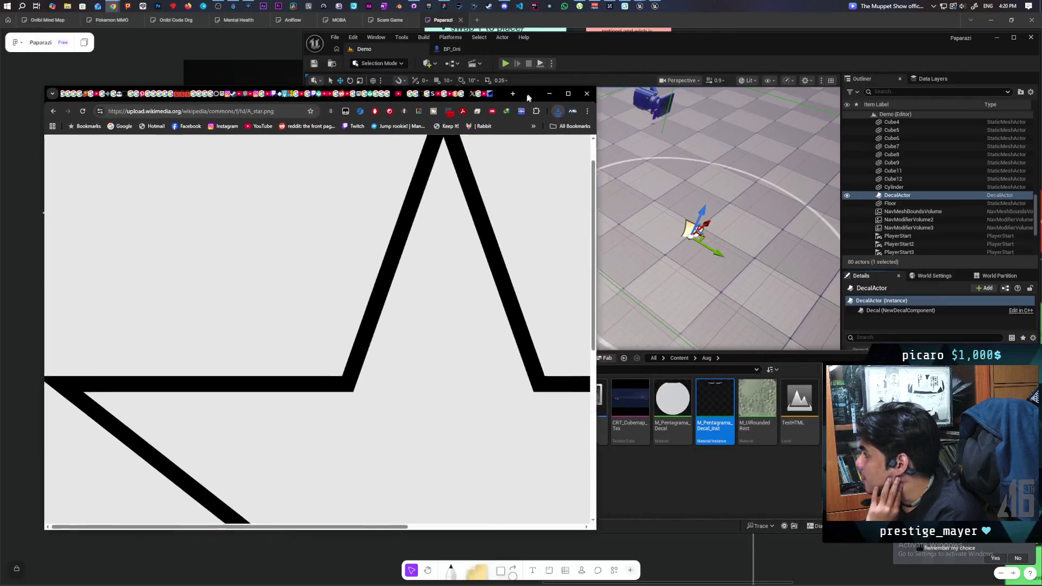
click(551, 120)
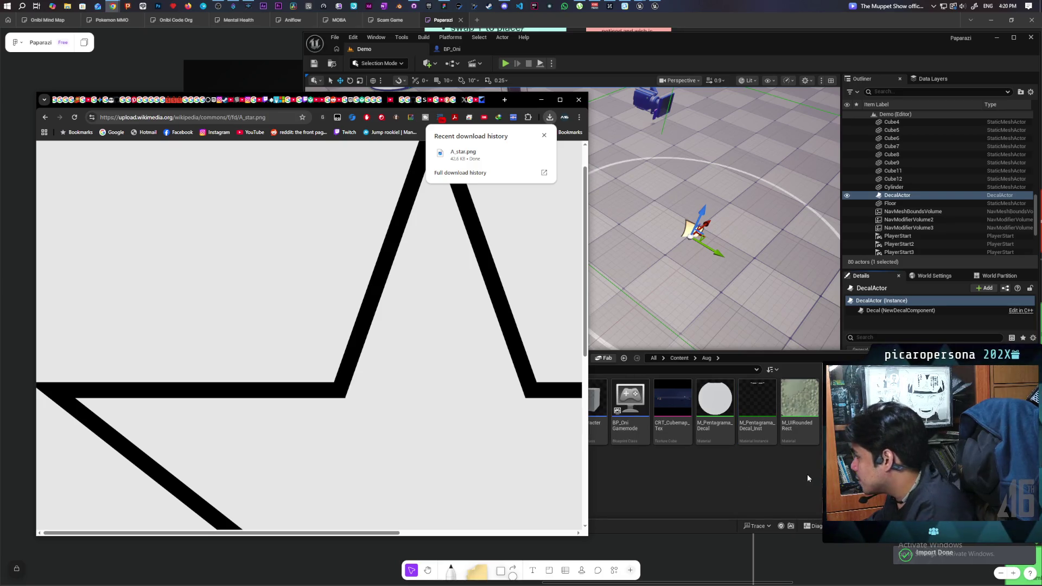
click(613, 474)
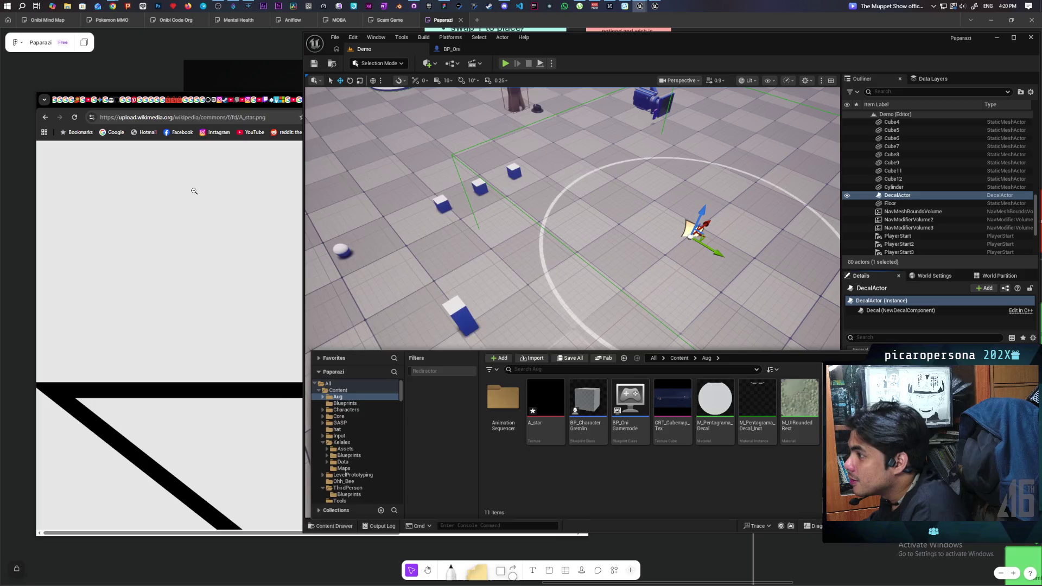
- Open the A_star texture, set its texture group to UI, and save it
click(193, 191)
click(542, 100)
double_click(540, 401)
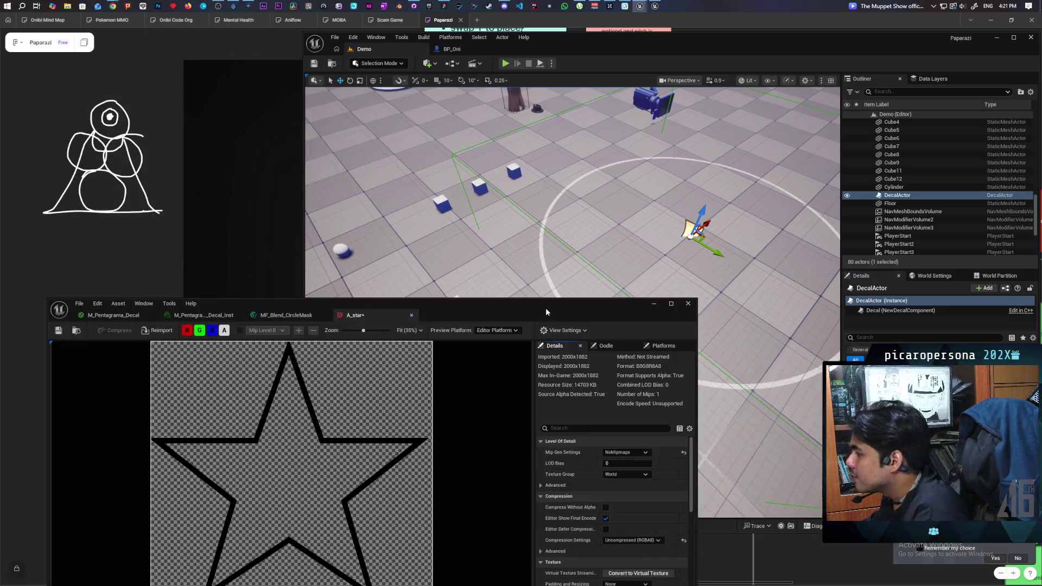
drag(546, 311, 593, 154)
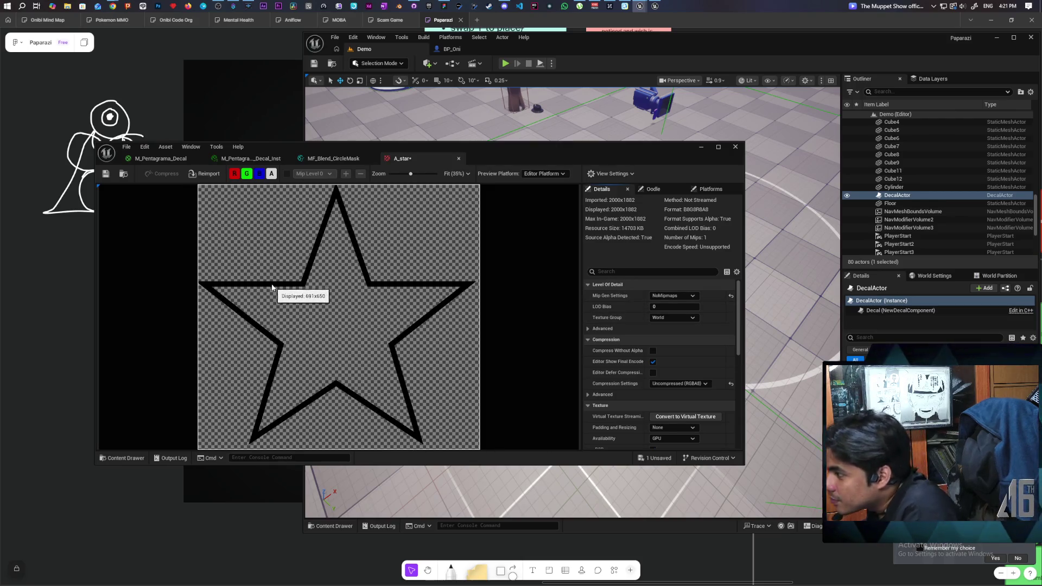
click(672, 318)
click(659, 458)
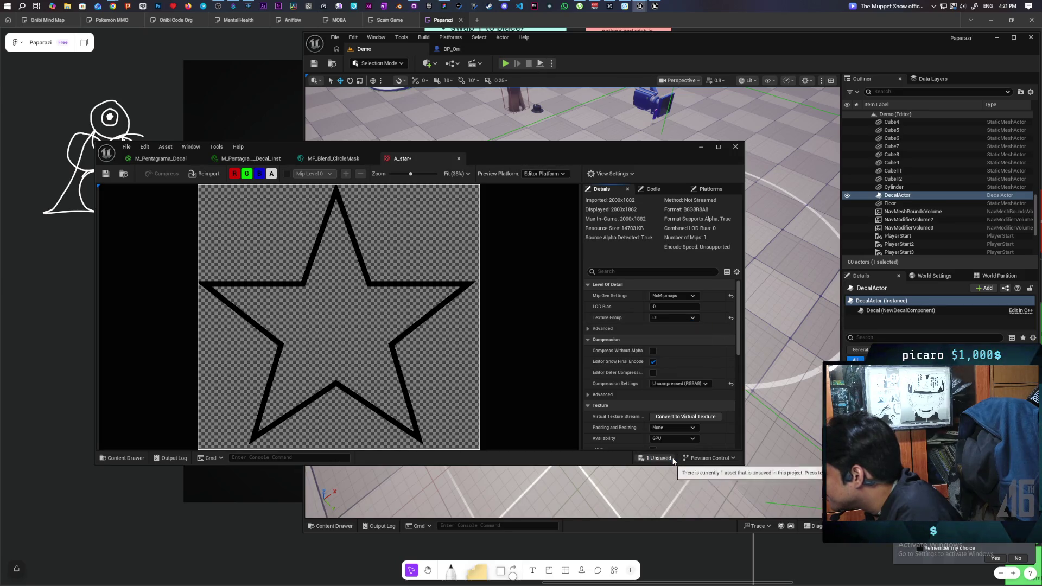
click(124, 173)
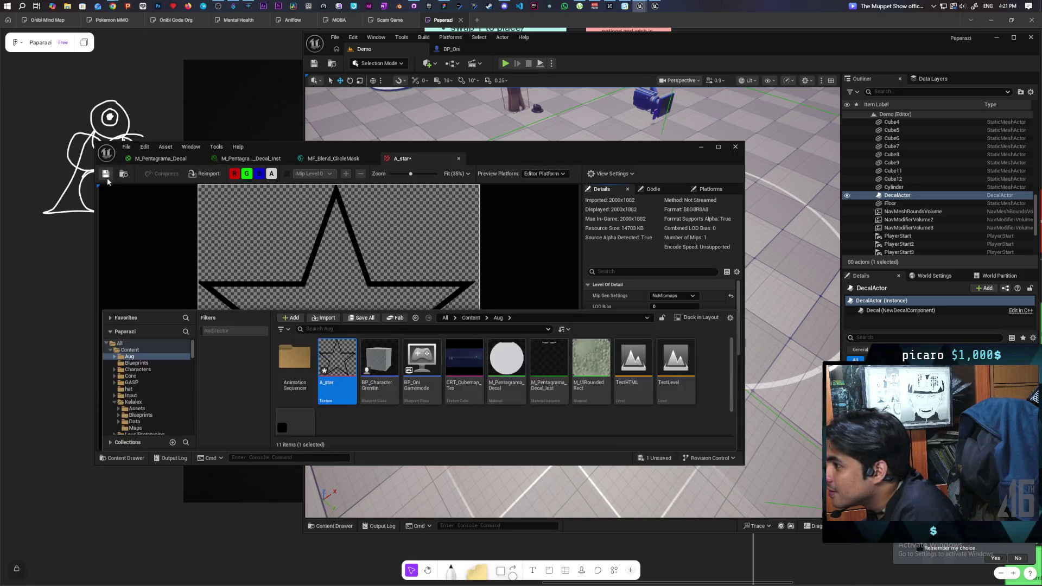
- Hide the A_star texture window and show the Aug folder's assets over the level
click(106, 174)
click(702, 147)
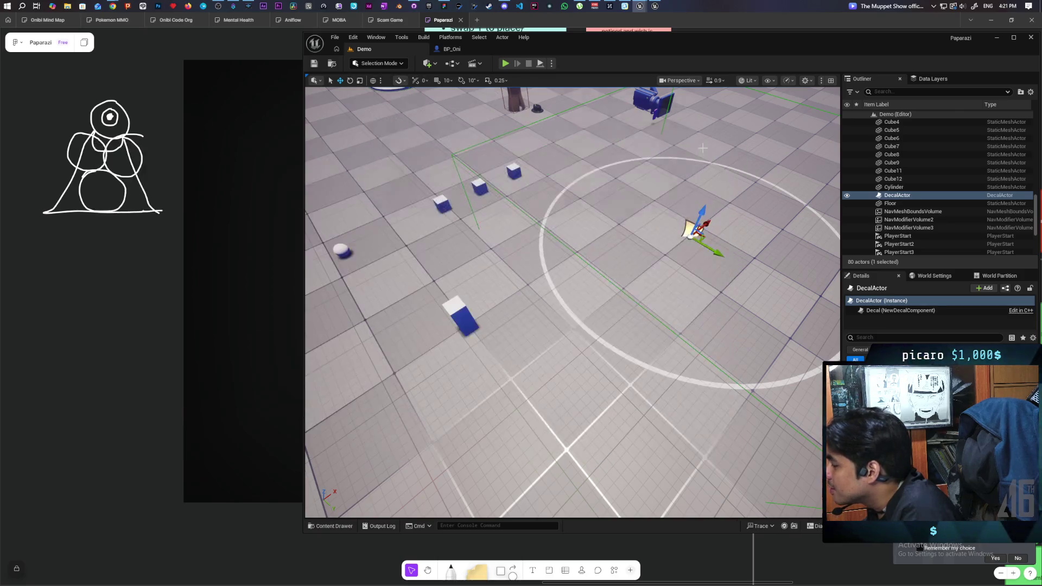
click(326, 526)
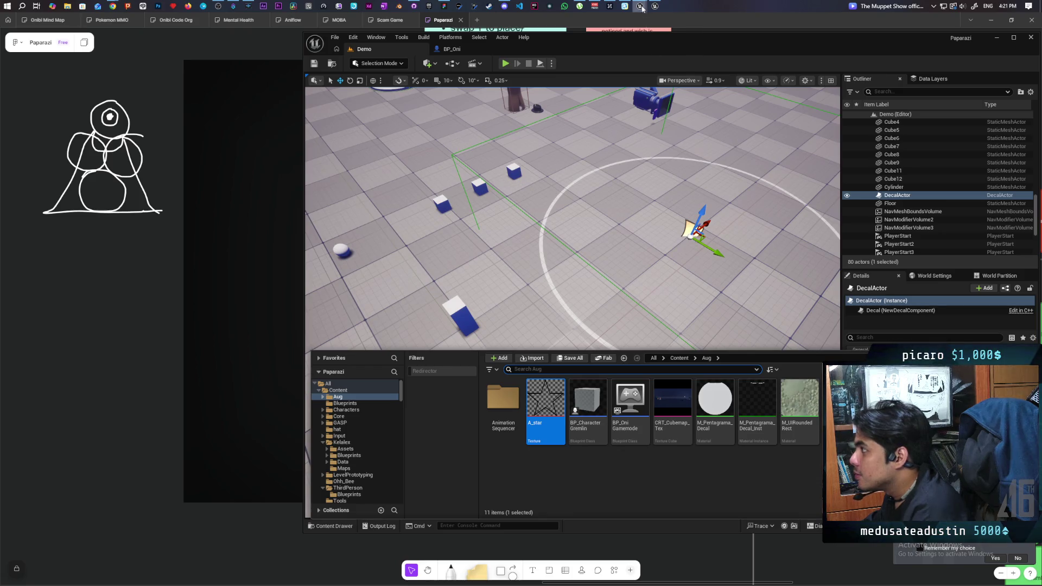
- Drag the A_star texture into M_Pentagrama_Decal's graph as a Texture Sample node
mouse_move(642, 8)
click(685, 55)
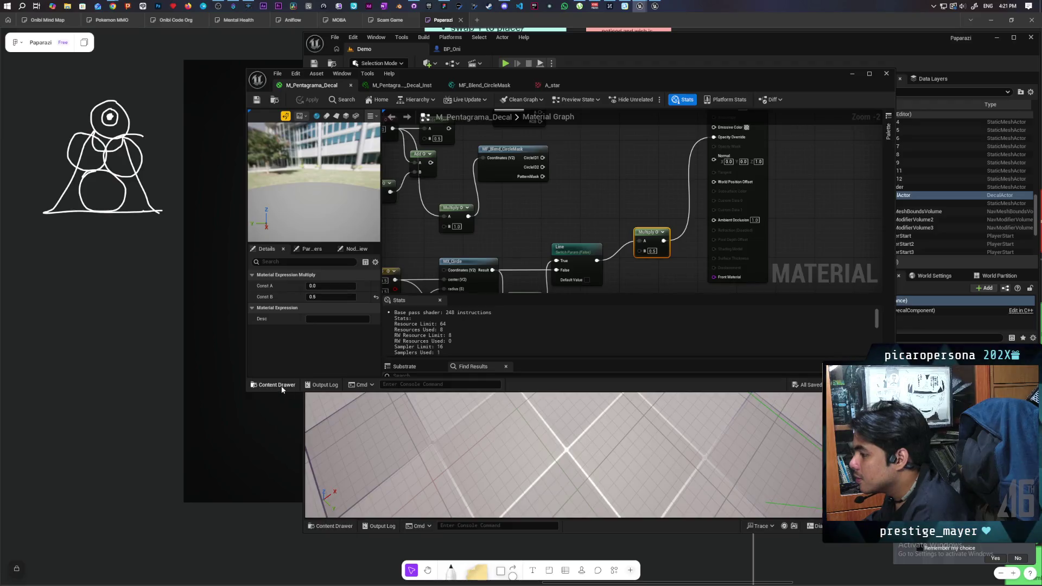
click(281, 386)
mouse_move(446, 300)
mouse_down()
mouse_move(600, 174)
mouse_move(551, 264)
mouse_move(537, 240)
mouse_move(584, 228)
mouse_move(590, 213)
mouse_up()
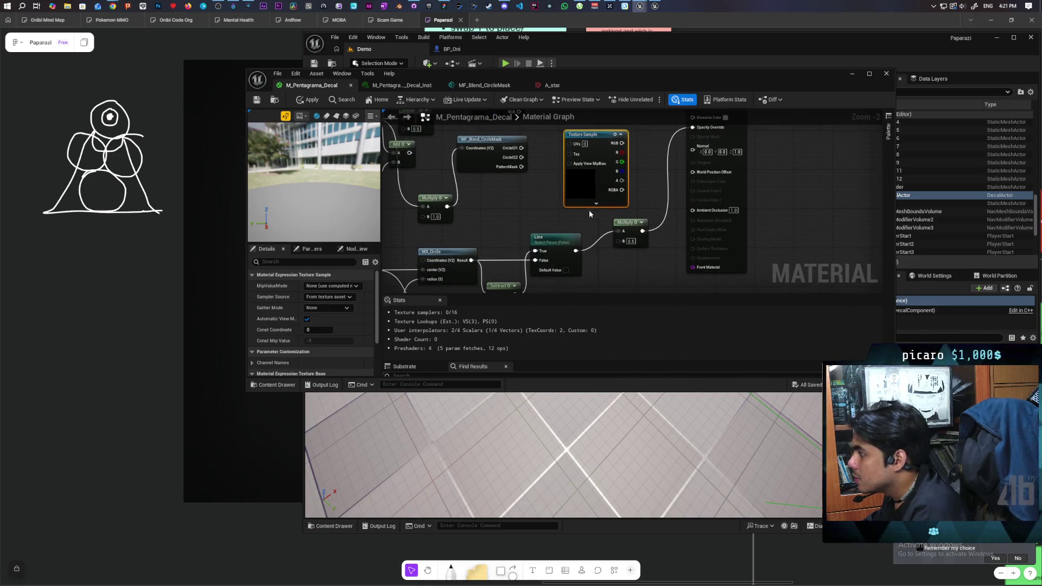
- Wire the texture's A output into the Add node feeding Multiply and apply
click(604, 273)
drag(605, 272, 539, 272)
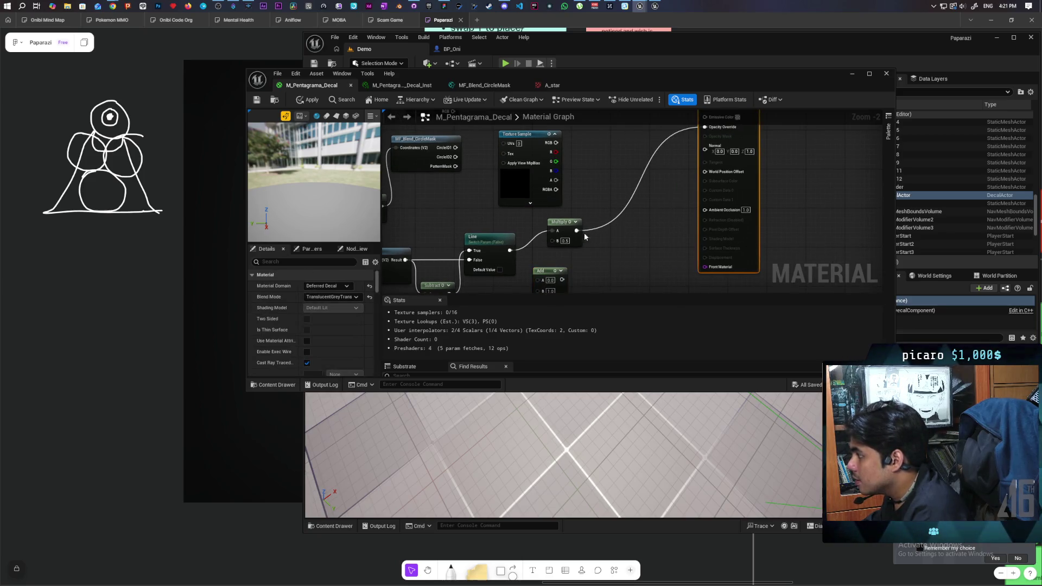
drag(581, 233, 625, 226)
drag(543, 270, 552, 222)
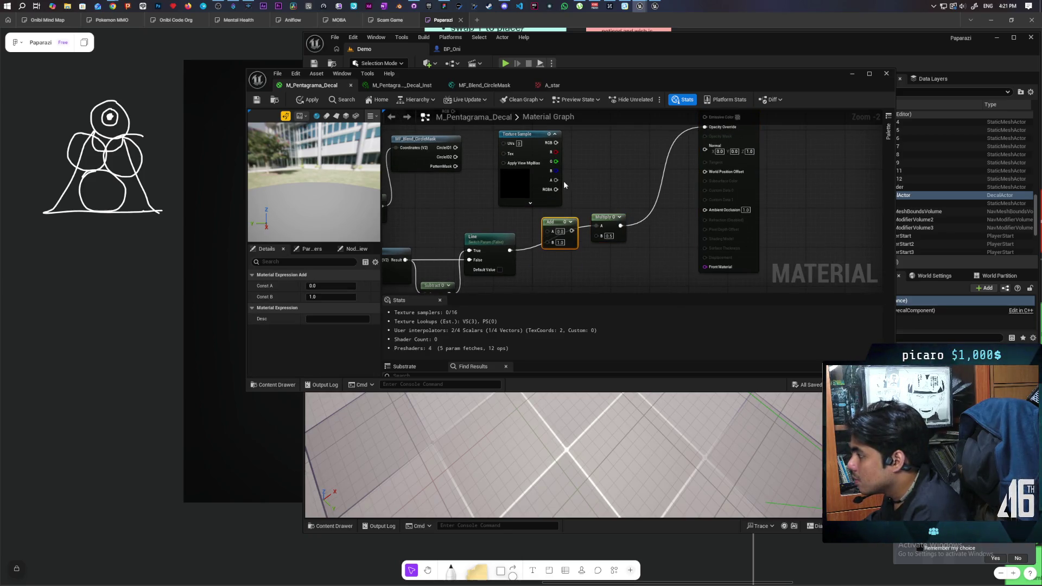
drag(556, 179, 550, 232)
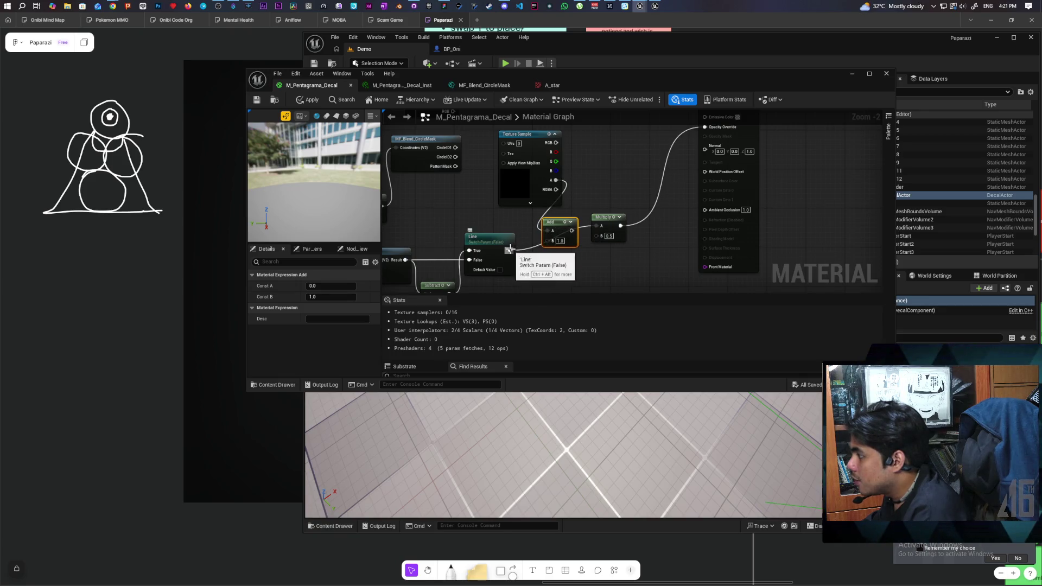
drag(565, 230, 489, 289)
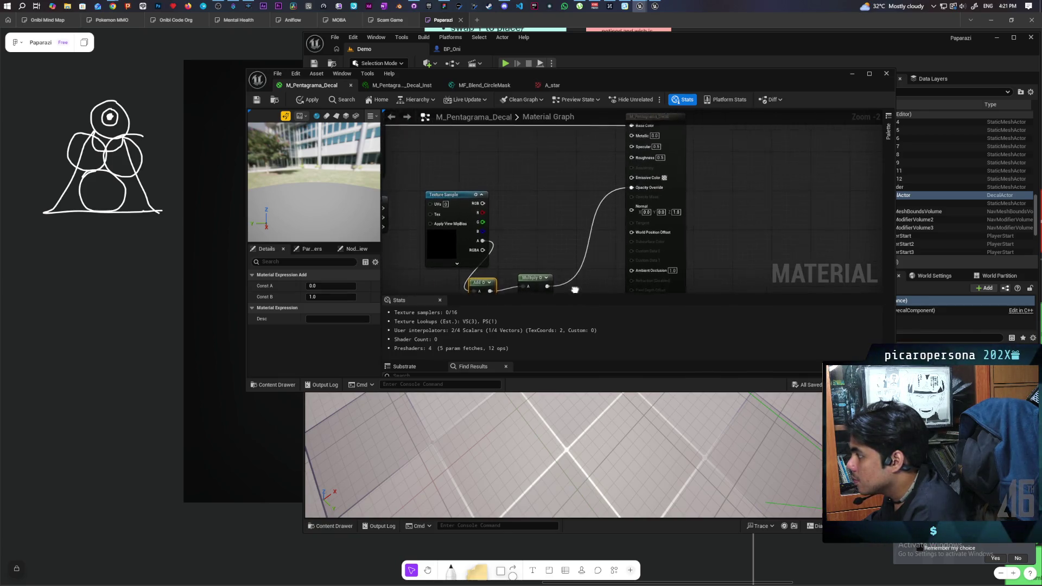
click(299, 101)
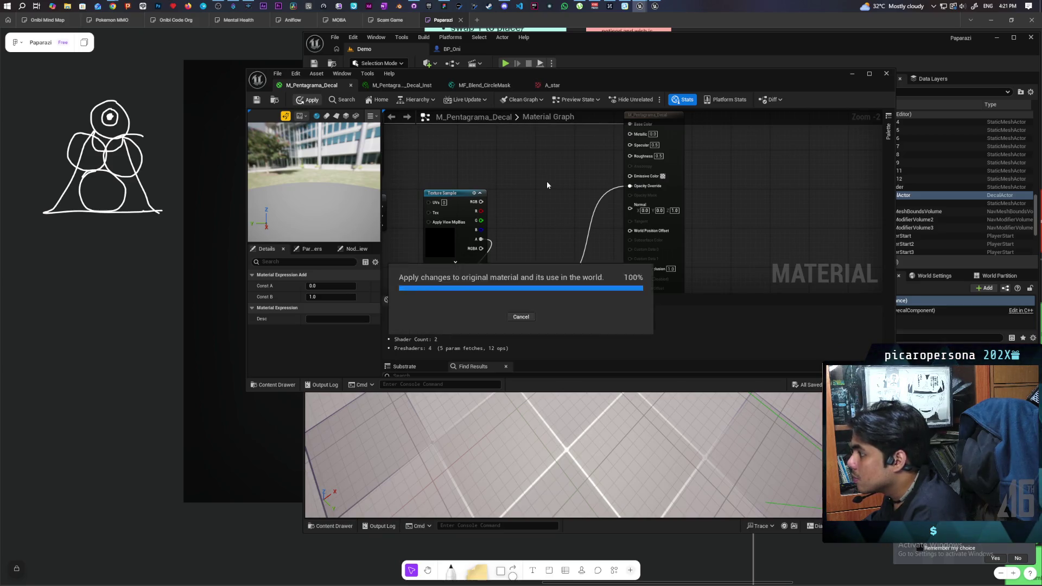
drag(750, 77, 690, 377)
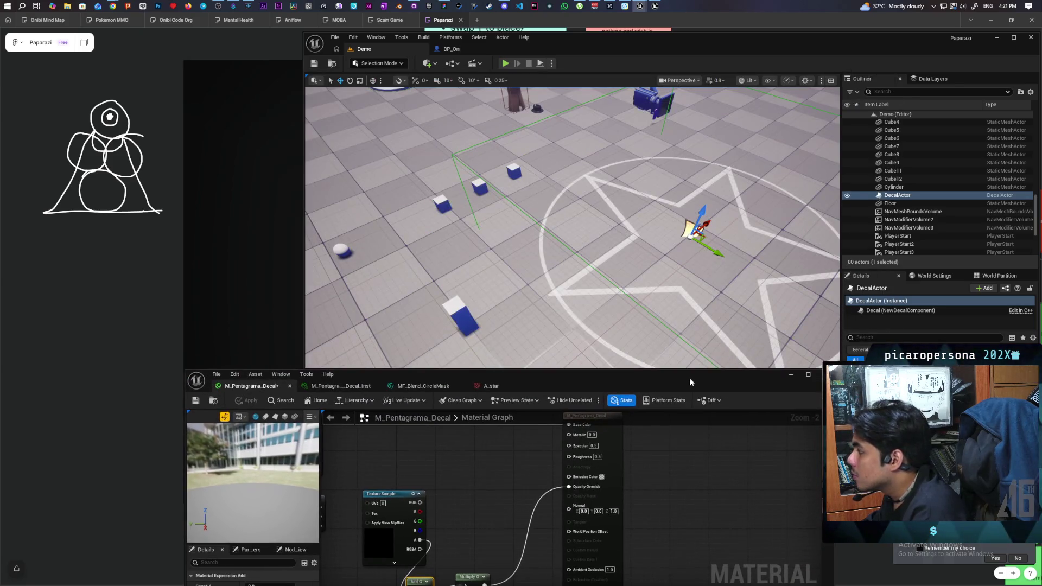
drag(651, 304, 597, 260)
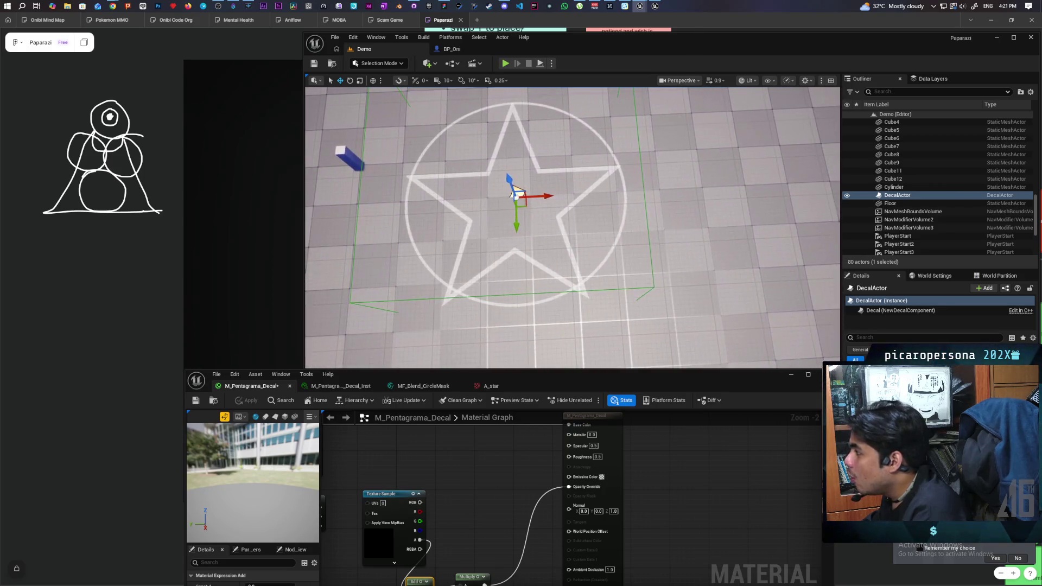
mouse_move(573, 245)
mouse_down()
mouse_move(572, 217)
mouse_move(532, 217)
mouse_up()
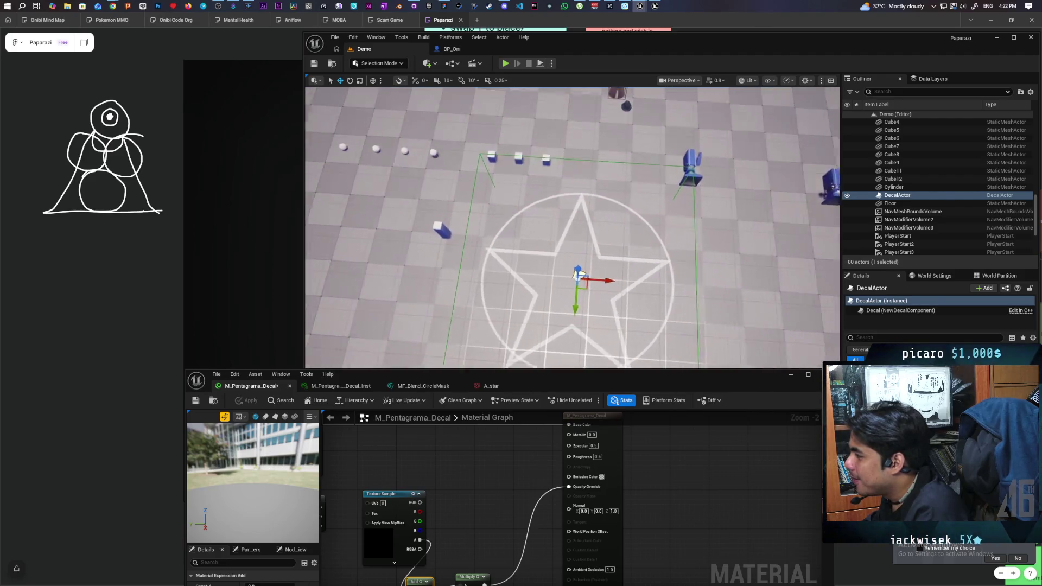
scroll(567, 228, up, 10)
scroll(573, 228, down, 5)
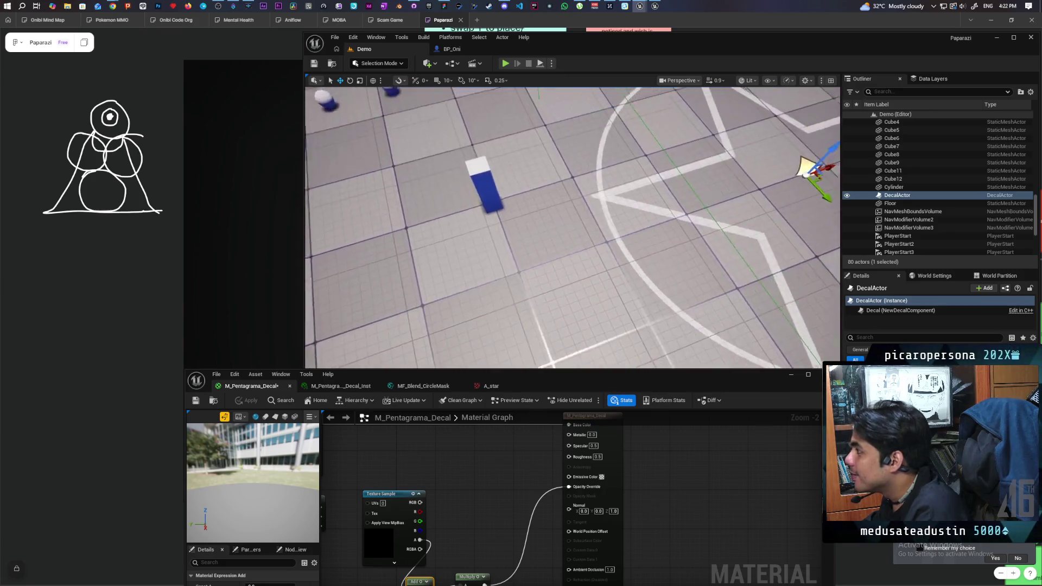
scroll(573, 228, up, 5)
scroll(573, 228, down, 6)
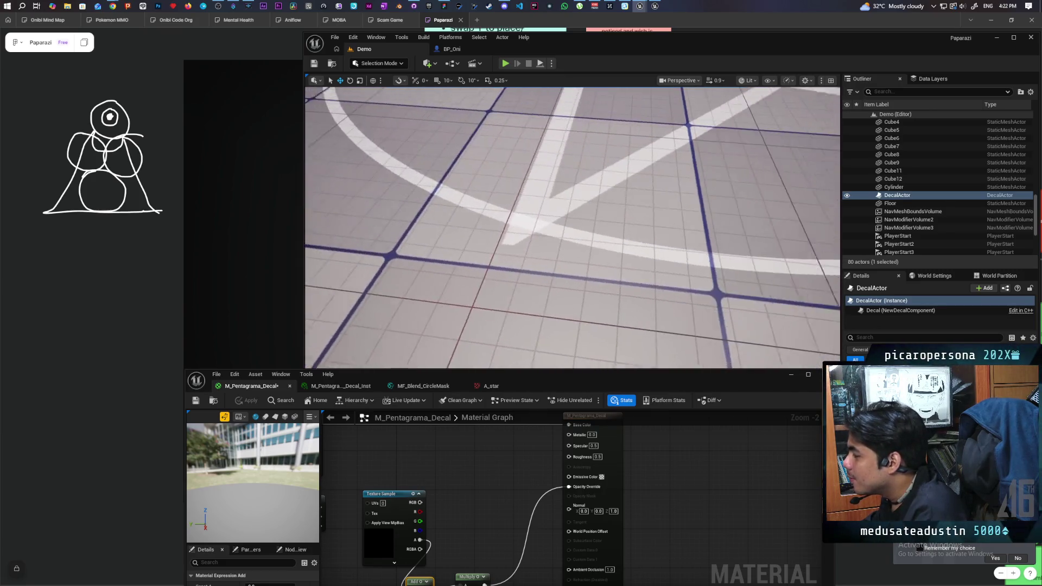
scroll(573, 228, up, 2)
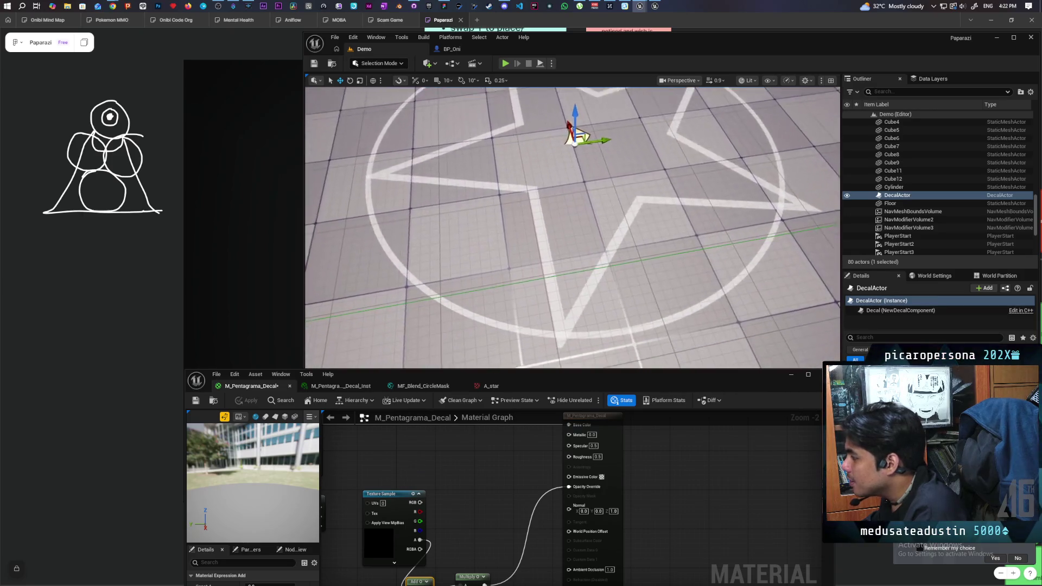
scroll(572, 228, down, 1)
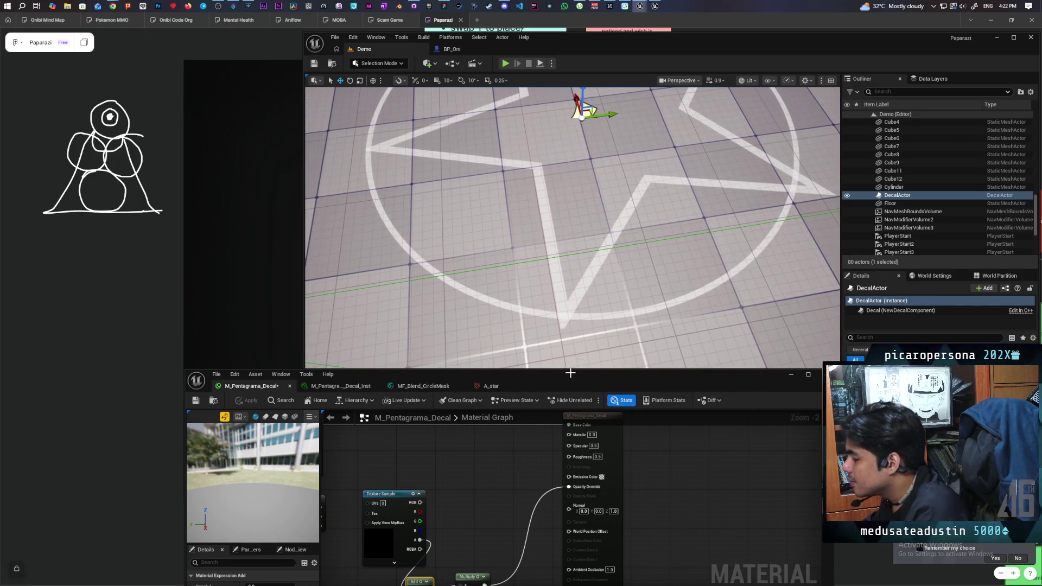
mouse_move(447, 560)
mouse_down()
mouse_move(478, 527)
mouse_move(484, 567)
mouse_move(500, 497)
mouse_move(582, 456)
mouse_move(619, 458)
mouse_up()
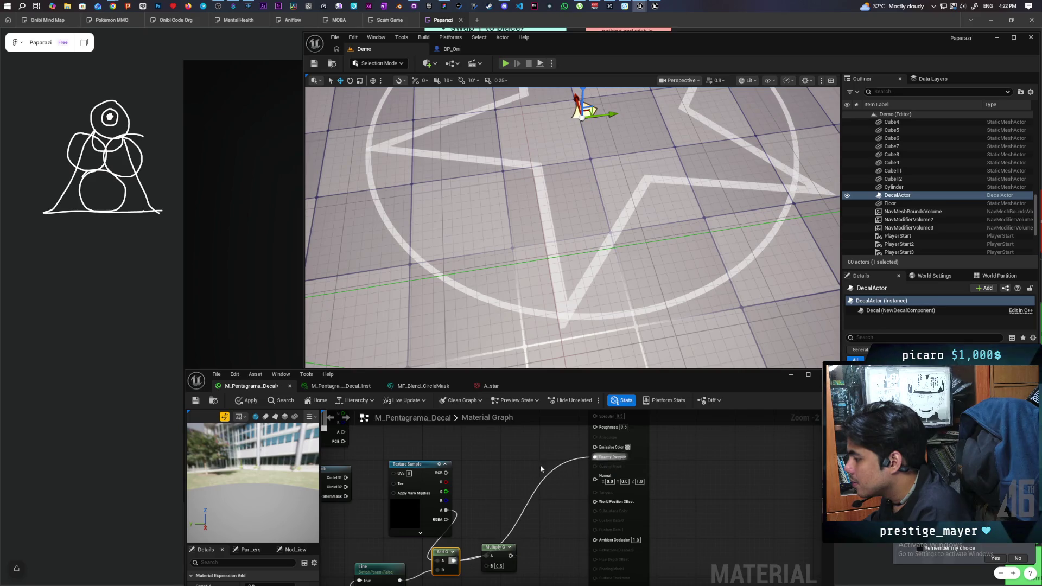
- Apply the decal material and inspect the recompiled star decal on the floor
click(246, 400)
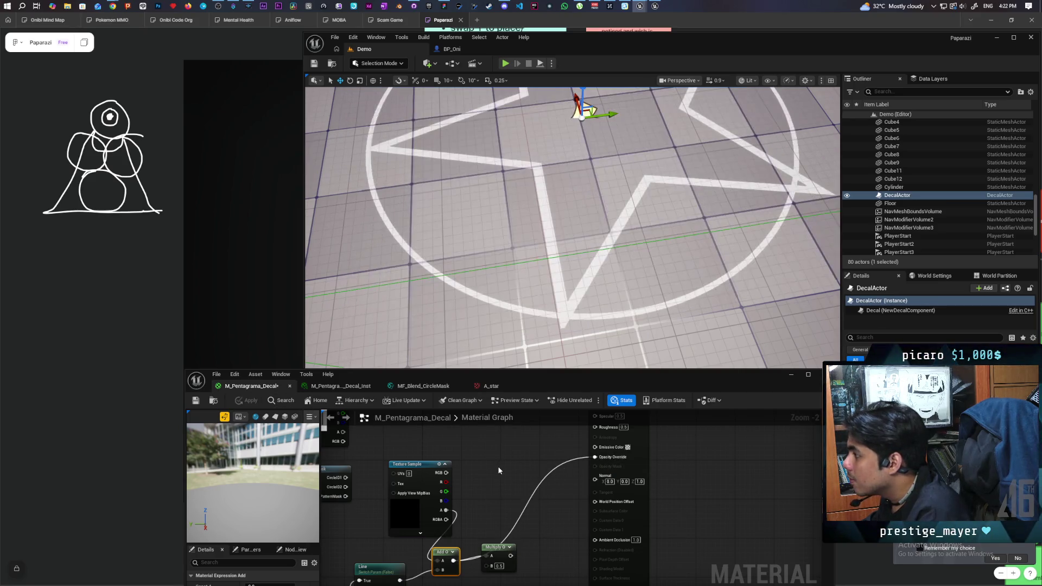
drag(543, 244, 543, 185)
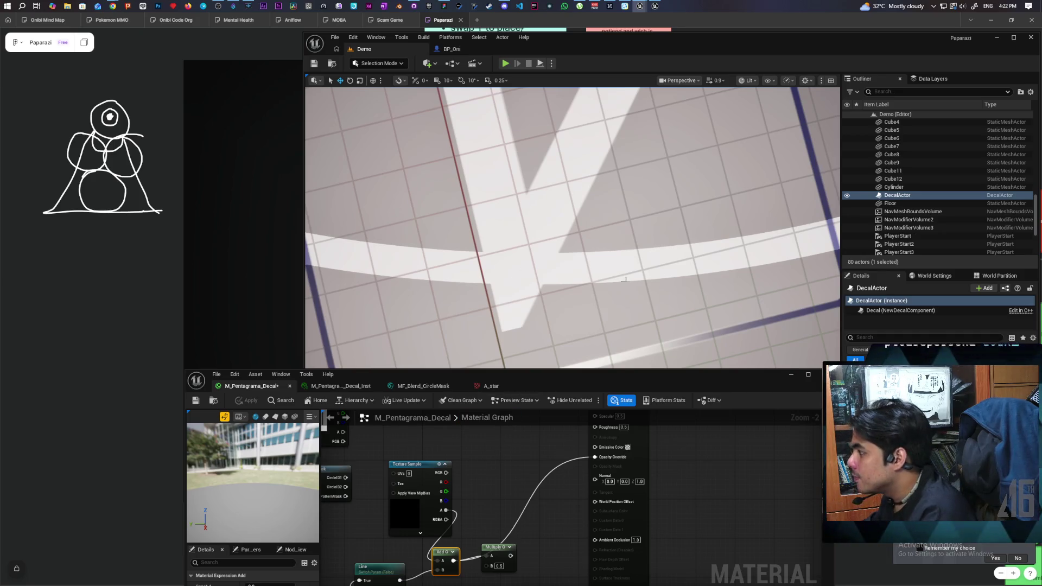
mouse_move(489, 263)
mouse_down()
mouse_move(495, 309)
mouse_move(506, 265)
mouse_move(665, 271)
mouse_up()
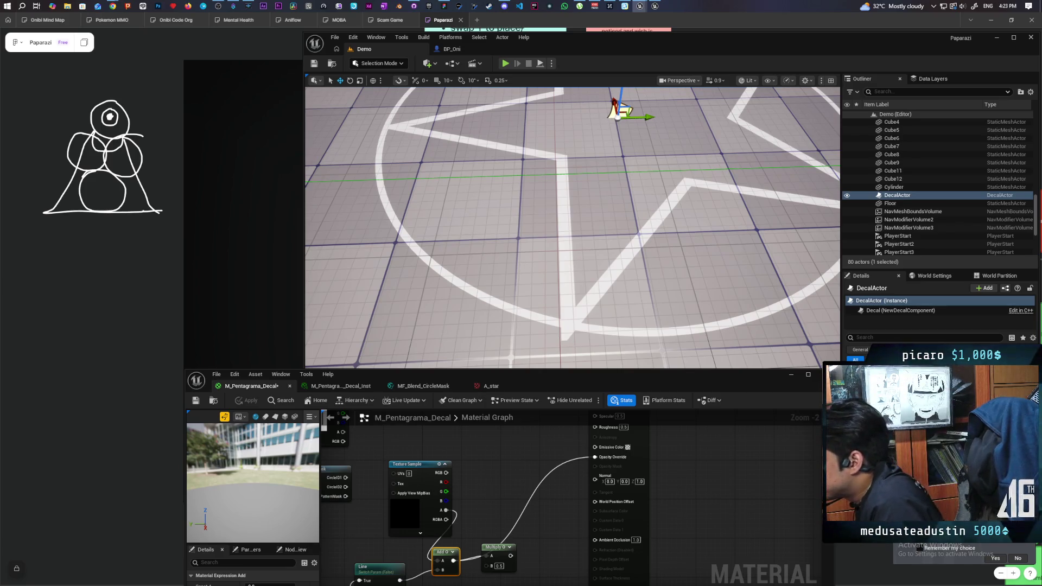
mouse_move(501, 515)
mouse_down()
mouse_move(529, 496)
mouse_move(522, 507)
mouse_move(540, 513)
mouse_move(532, 500)
mouse_up()
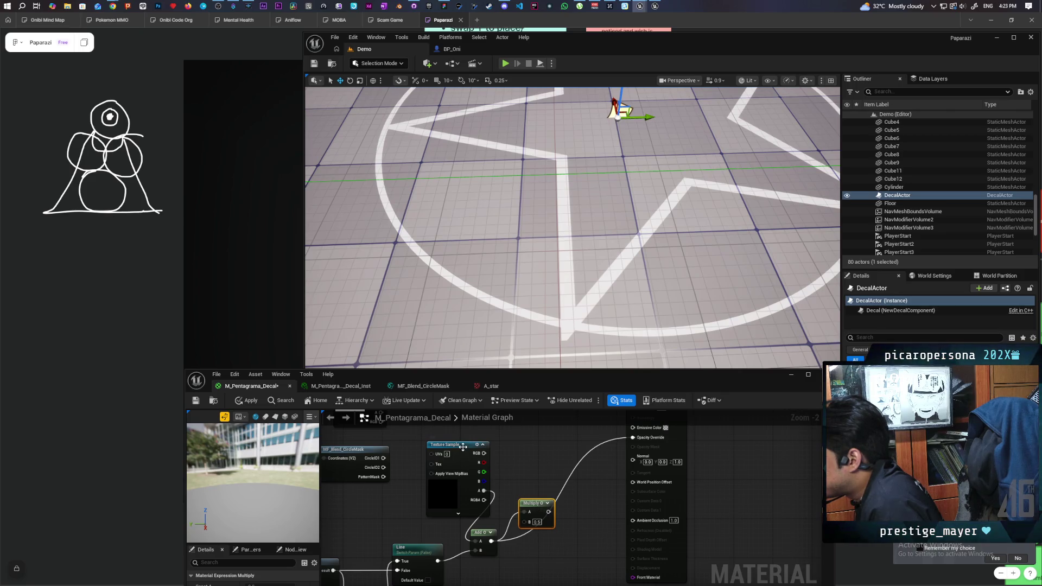
- Wire Multiply into Opacity Override, inspect the decal, then delete the A_star Texture Sample node
drag(463, 446, 448, 447)
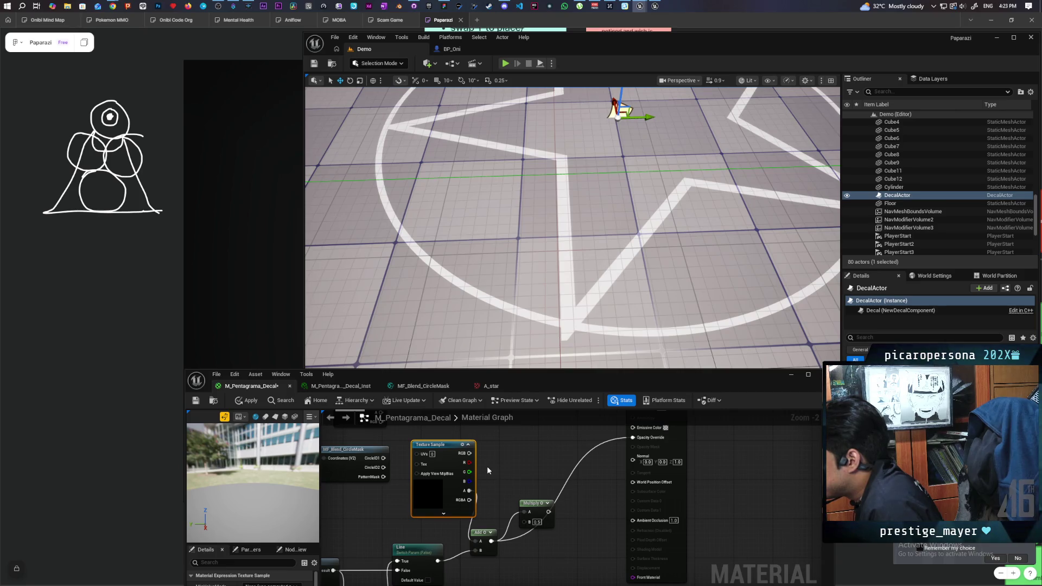
drag(549, 512, 634, 438)
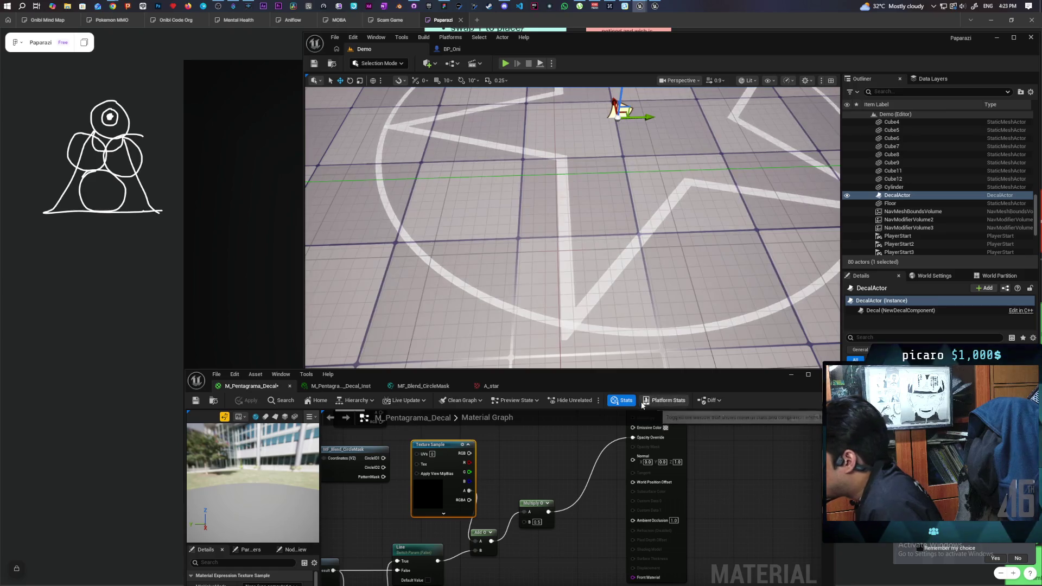
drag(572, 228, 598, 86)
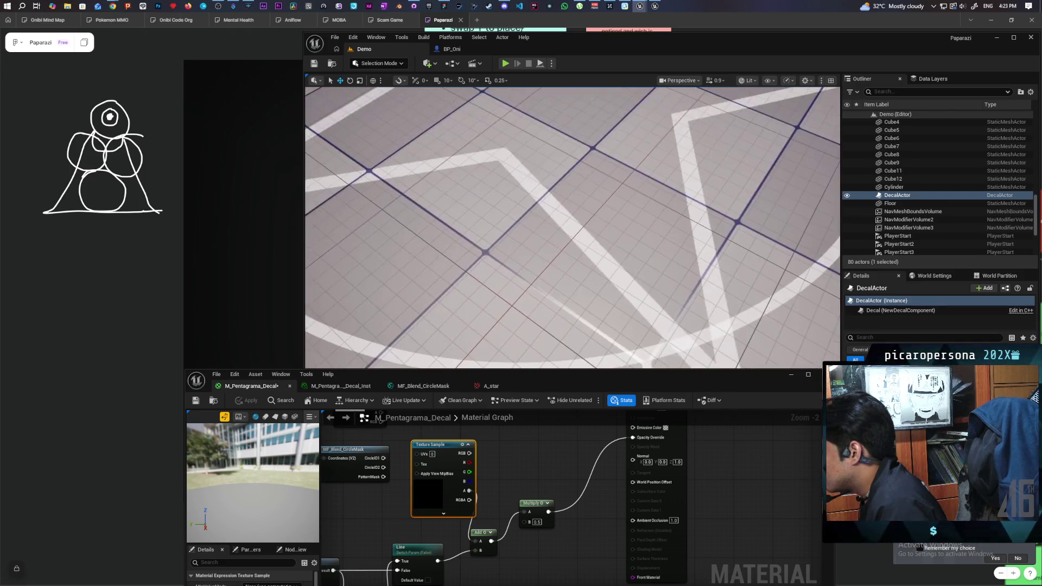
drag(599, 86, 605, 81)
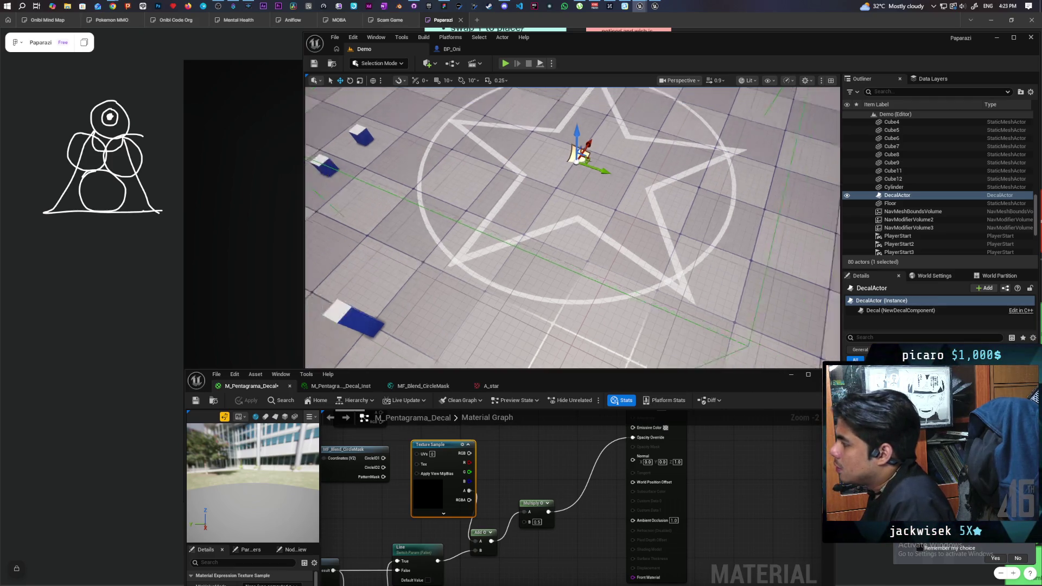
mouse_move(573, 228)
mouse_down()
mouse_move(538, 228)
mouse_move(565, 217)
mouse_move(559, 249)
mouse_move(538, 179)
mouse_move(543, 196)
mouse_move(553, 184)
mouse_up()
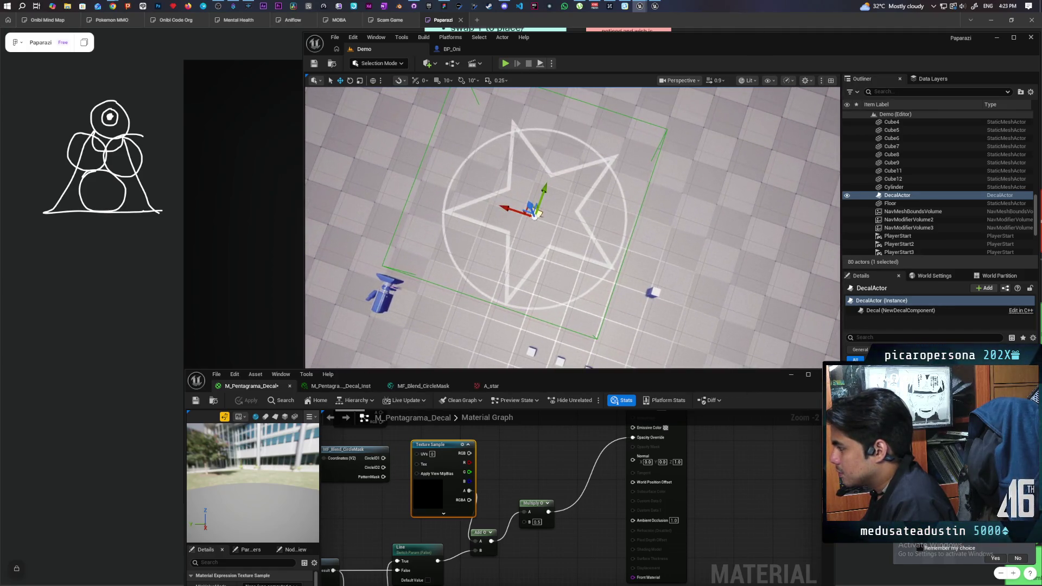
mouse_move(554, 185)
mouse_down()
mouse_move(548, 173)
mouse_move(581, 211)
mouse_up()
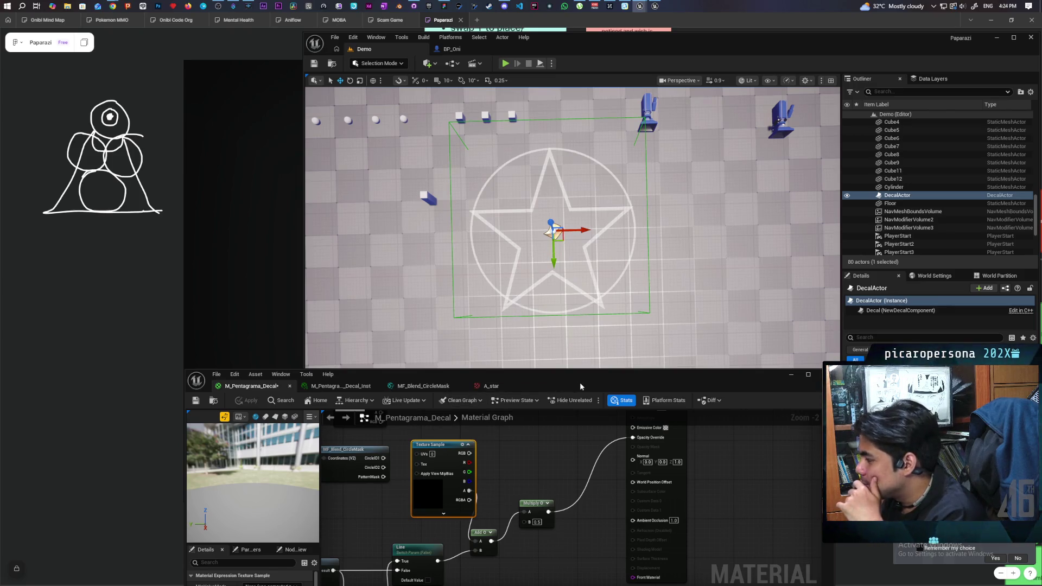
key(Delete)
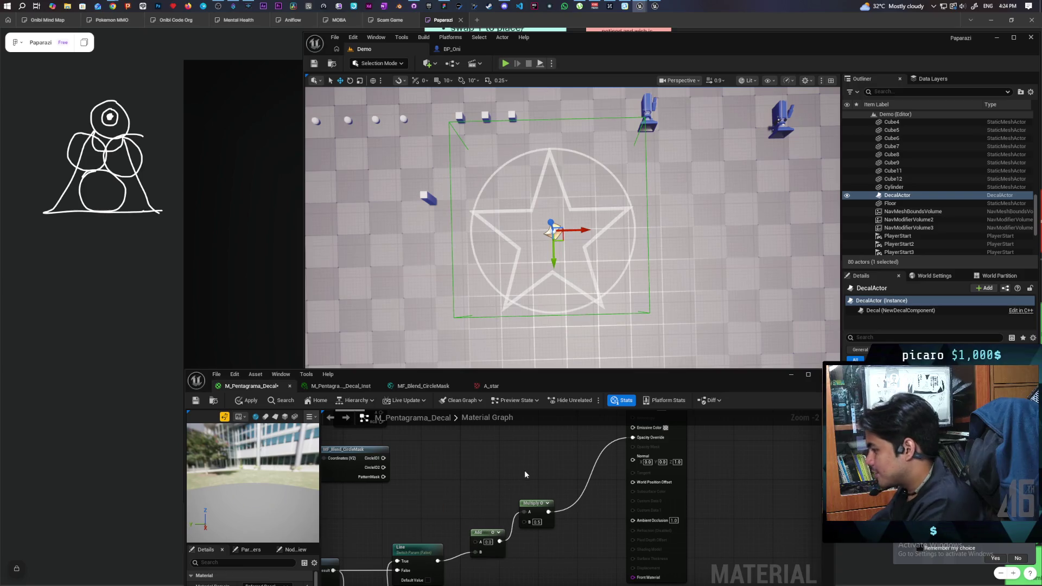
- Apply the material change, then bring up the A_star.png browser window maximized
click(243, 402)
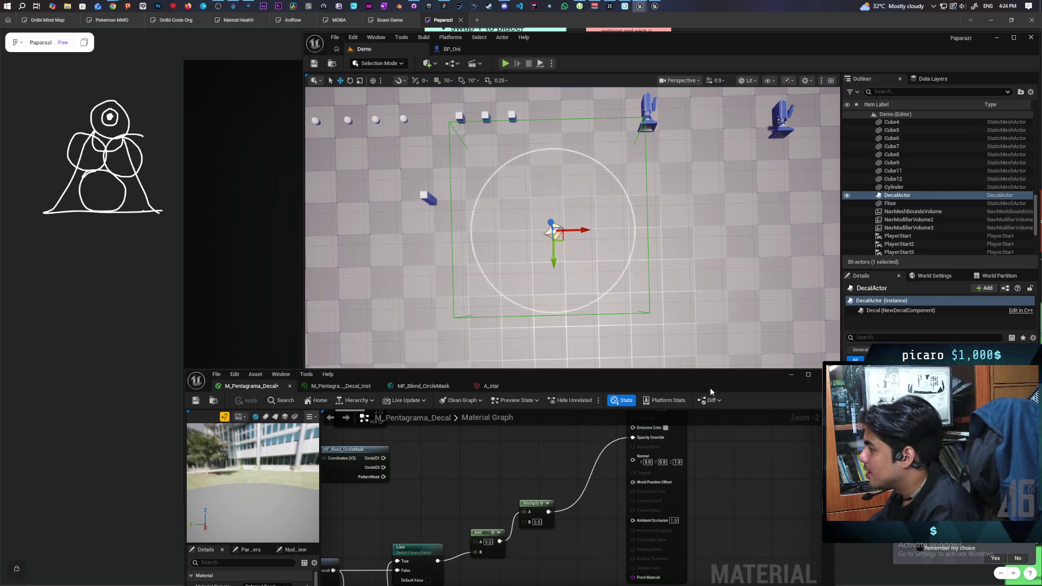
mouse_move(706, 376)
mouse_down()
mouse_move(685, 206)
mouse_move(702, 175)
mouse_up()
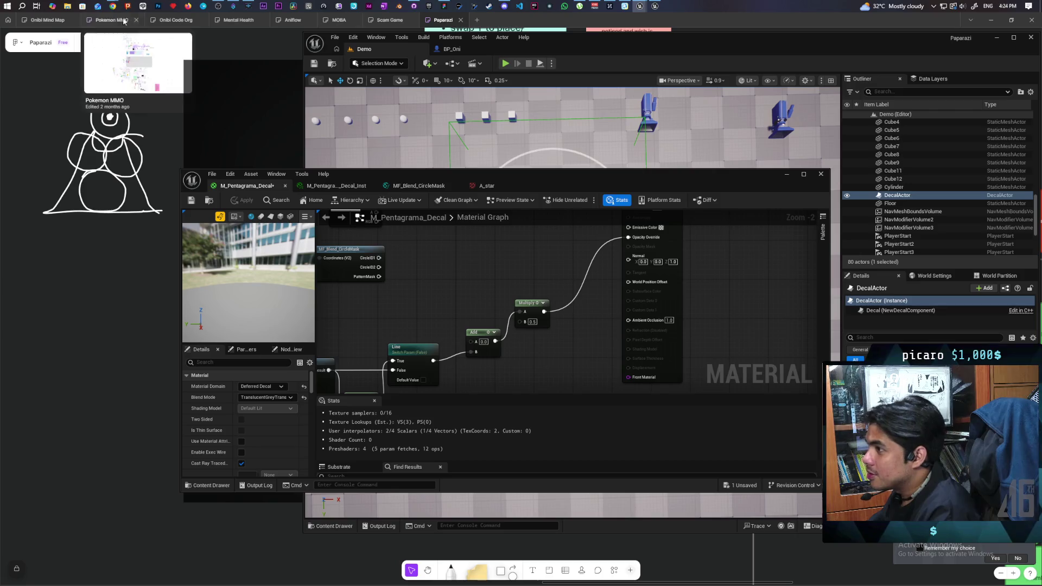
mouse_move(113, 6)
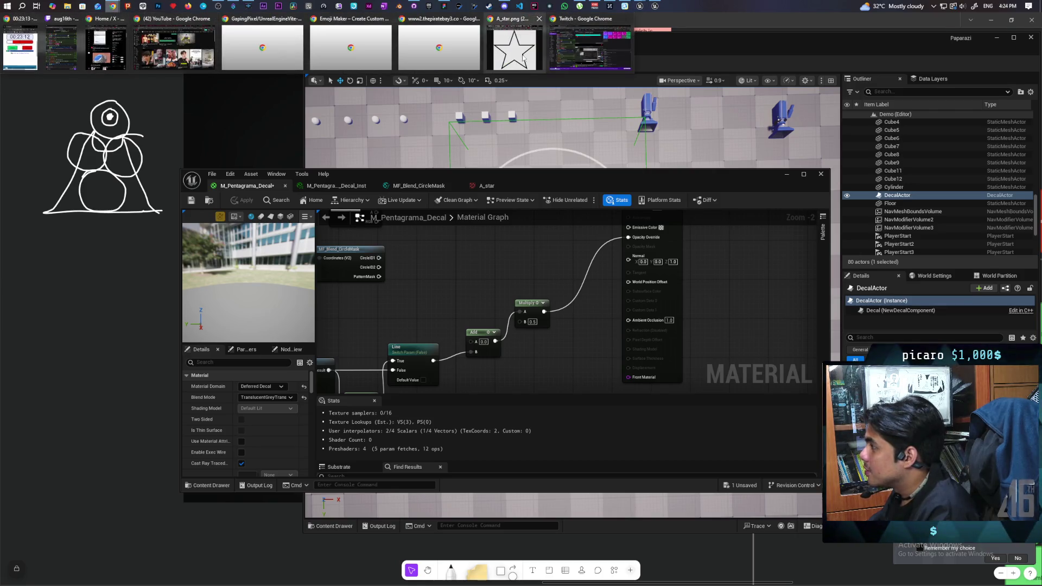
click(515, 48)
double_click(519, 100)
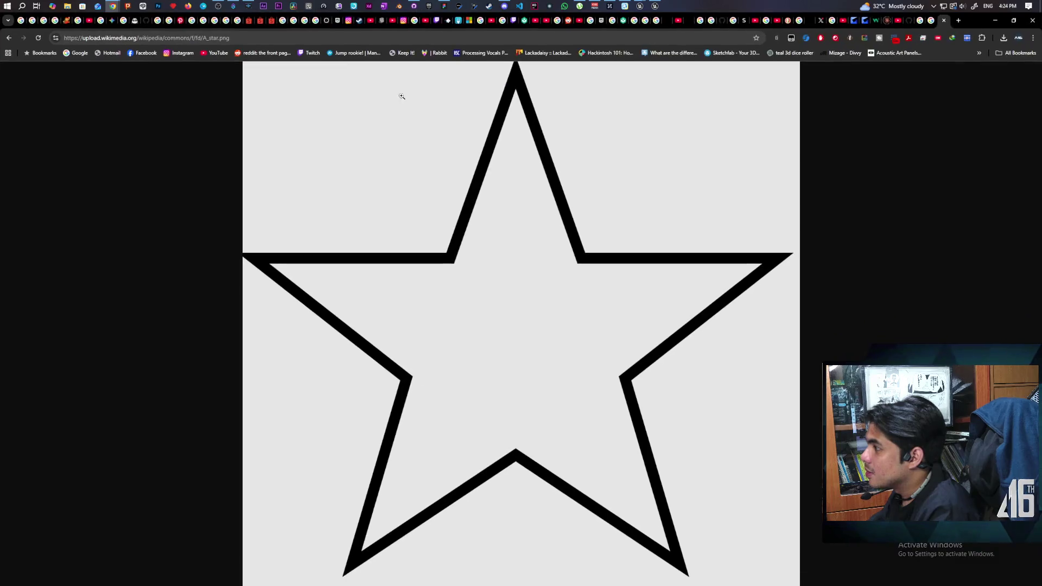
- Search Google Images for 'pentagram' and preview the white pentacle-on-black image
key(ctrl+l)
text(pentagram)
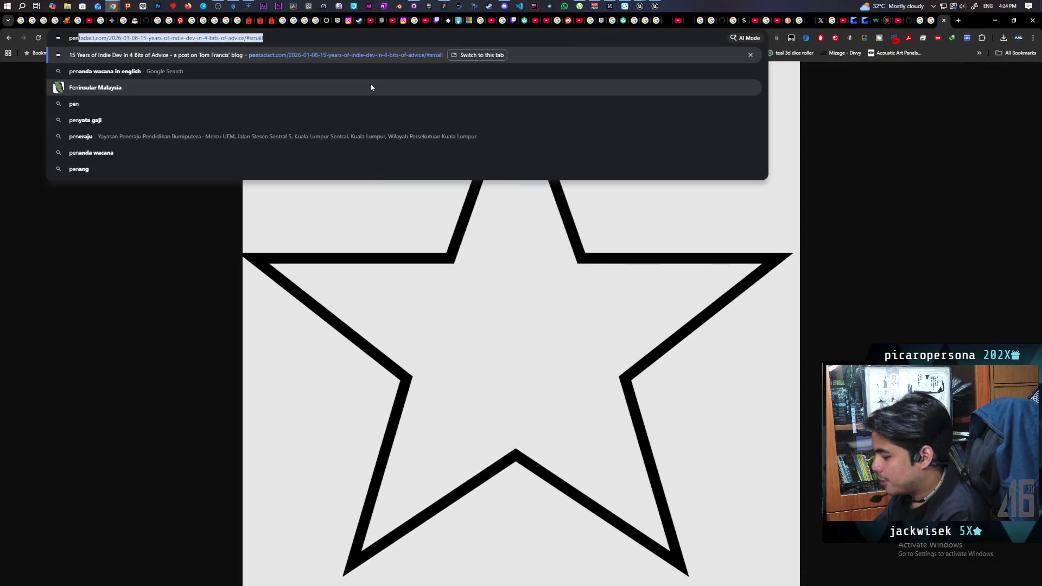
key(Return)
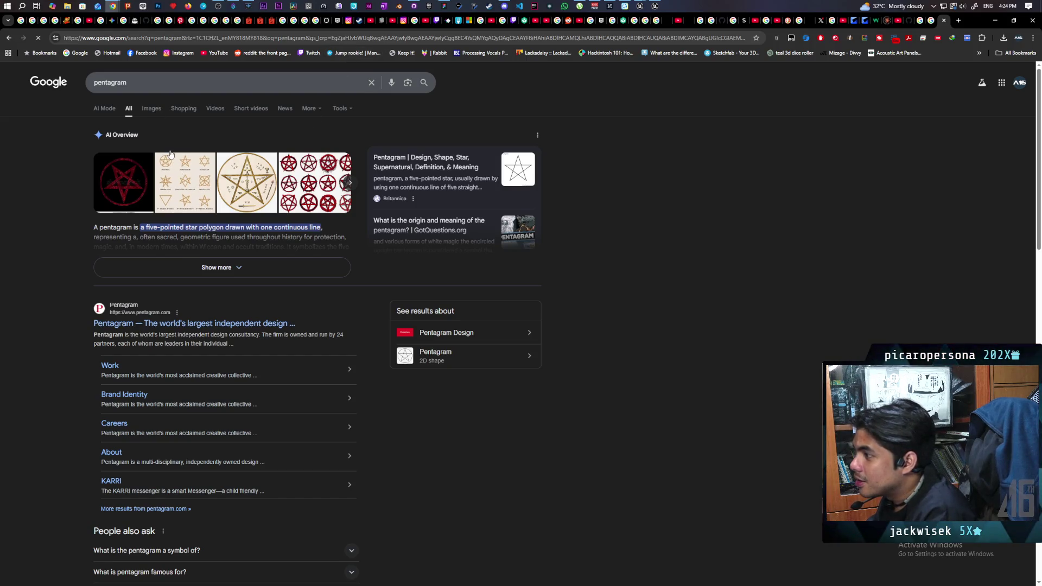
click(144, 111)
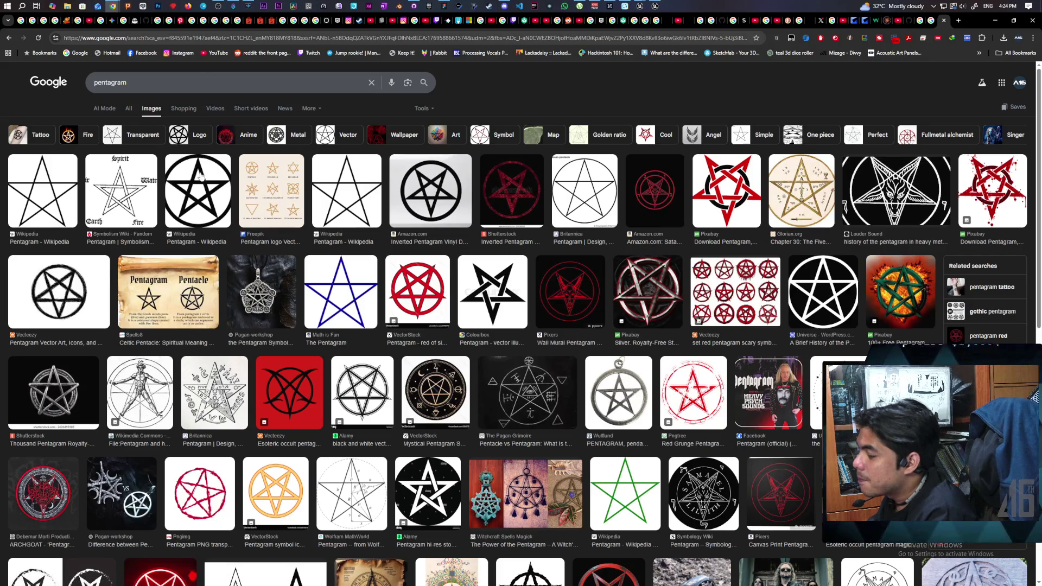
click(215, 190)
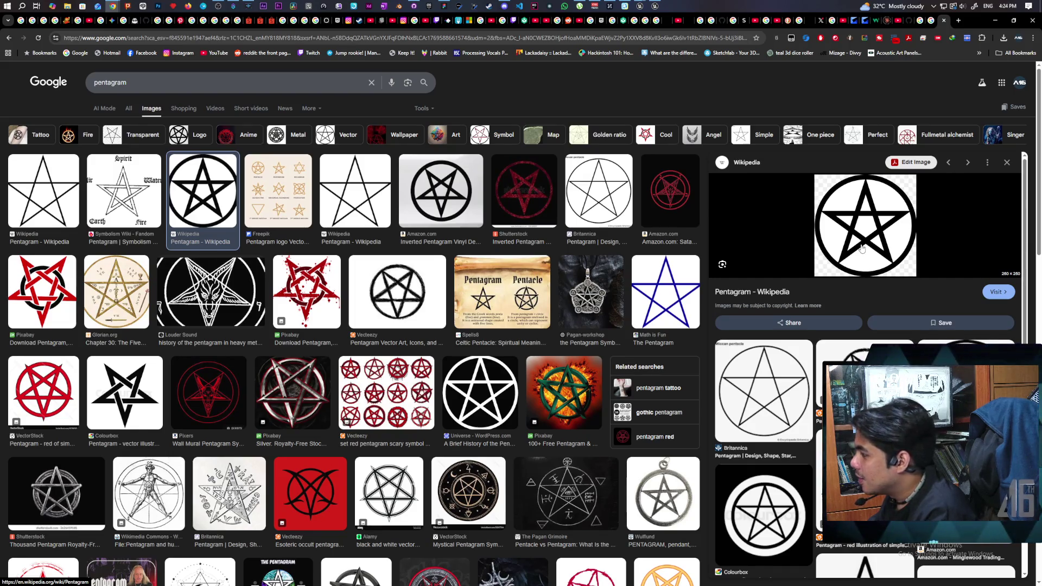
click(502, 401)
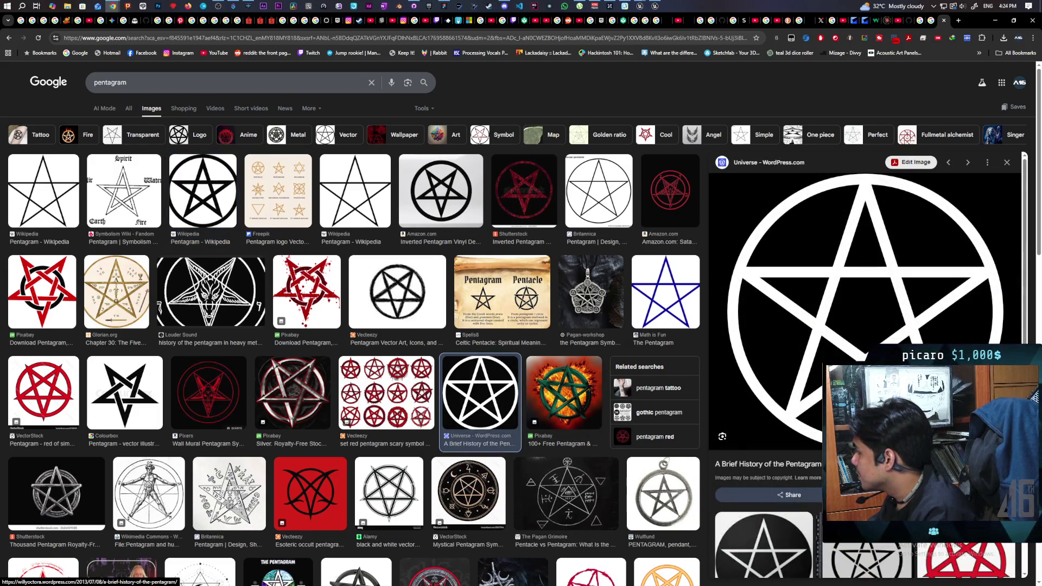
- Filter image results to Large size and open the pentacle image's source page
click(313, 109)
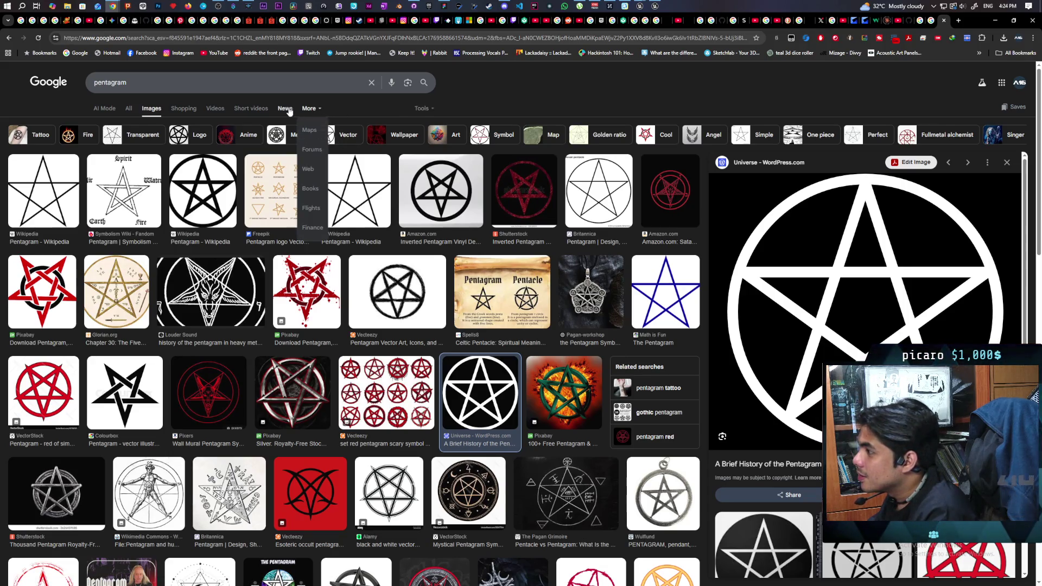
click(428, 109)
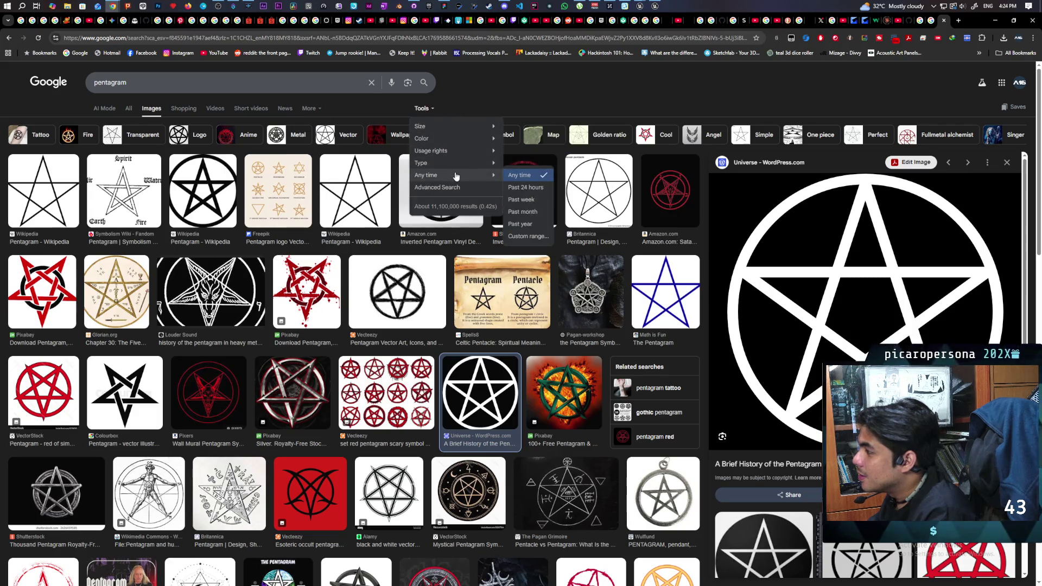
mouse_move(470, 128)
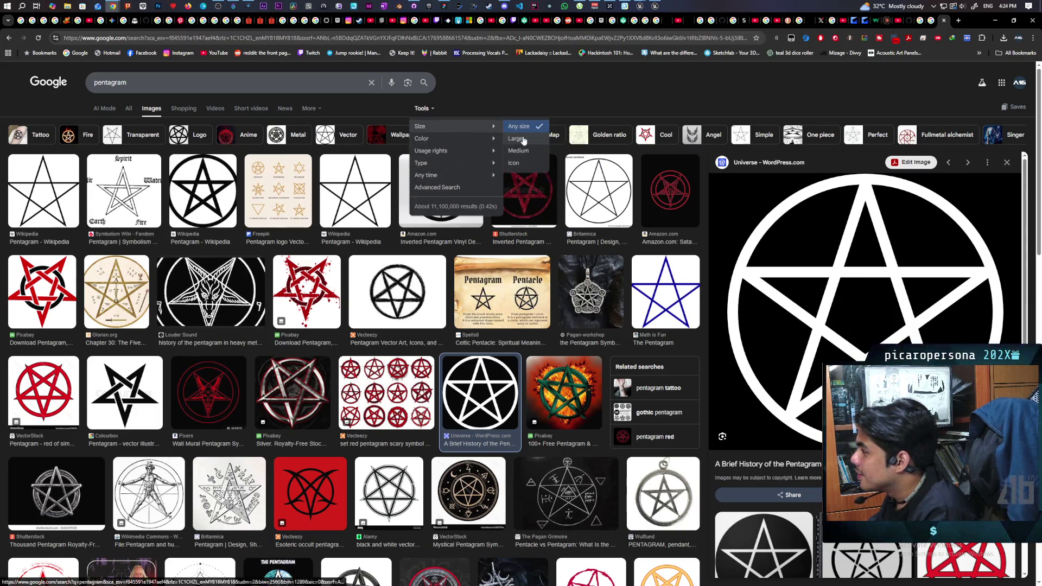
click(516, 139)
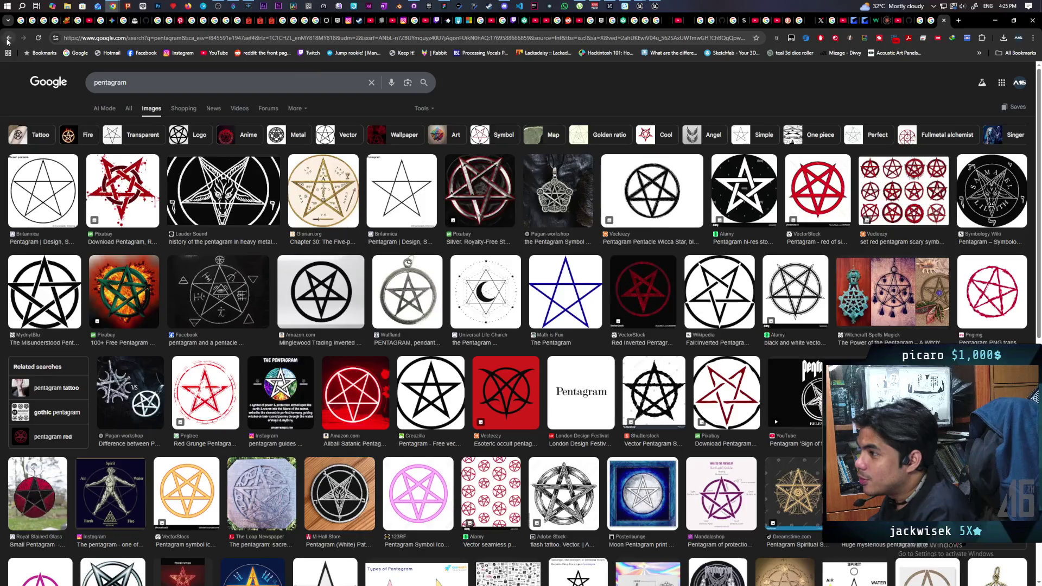
click(8, 39)
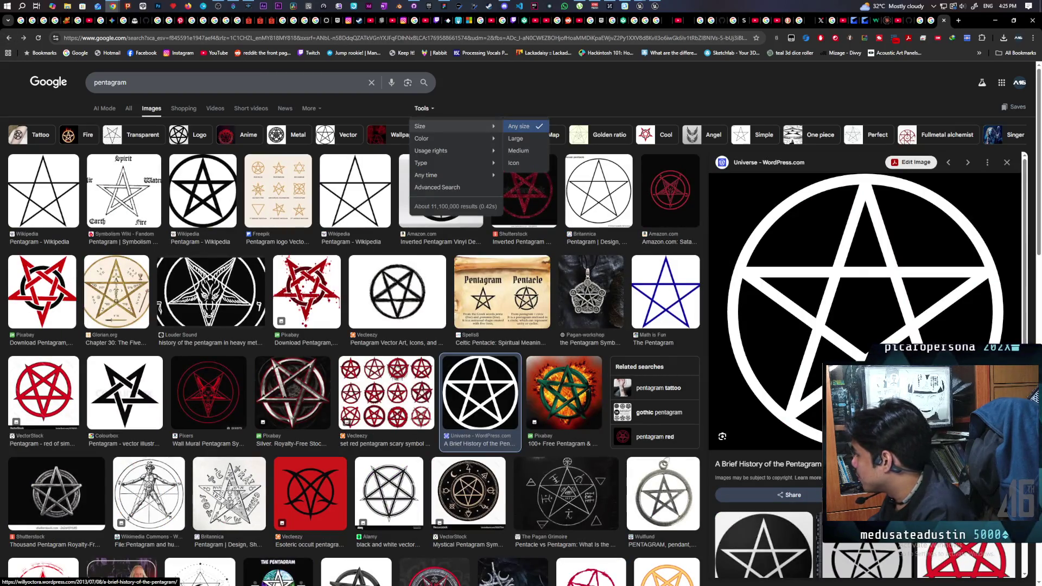
click(614, 401)
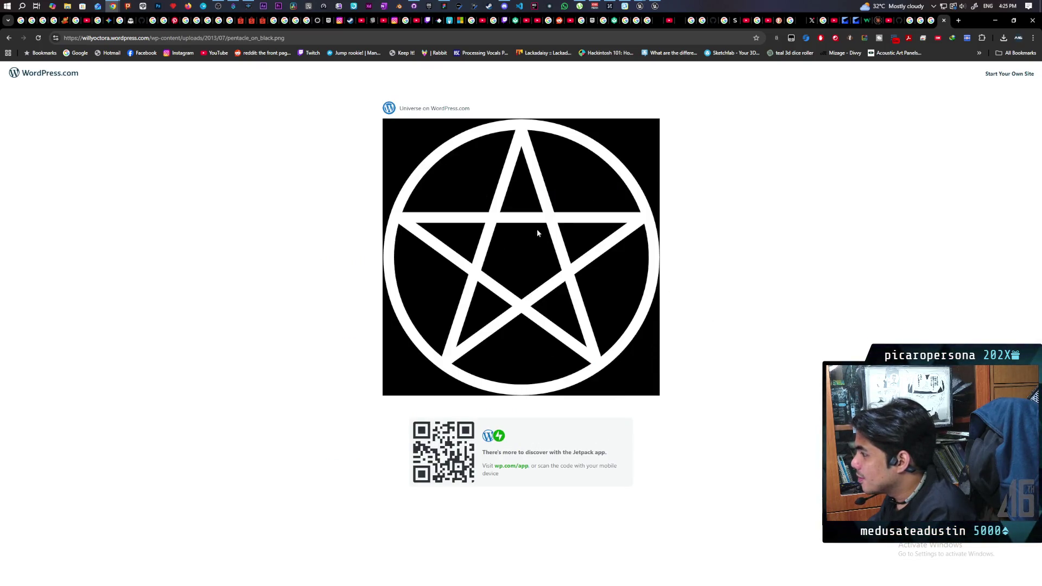
- Save the pentacle image as pentacle_on_black.png in Downloads
right_click(496, 218)
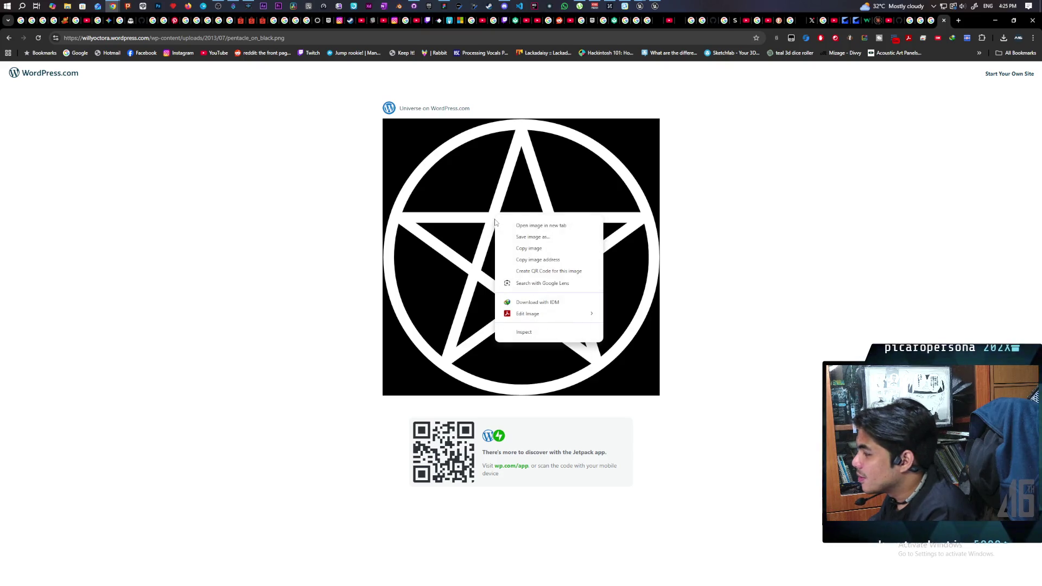
click(549, 240)
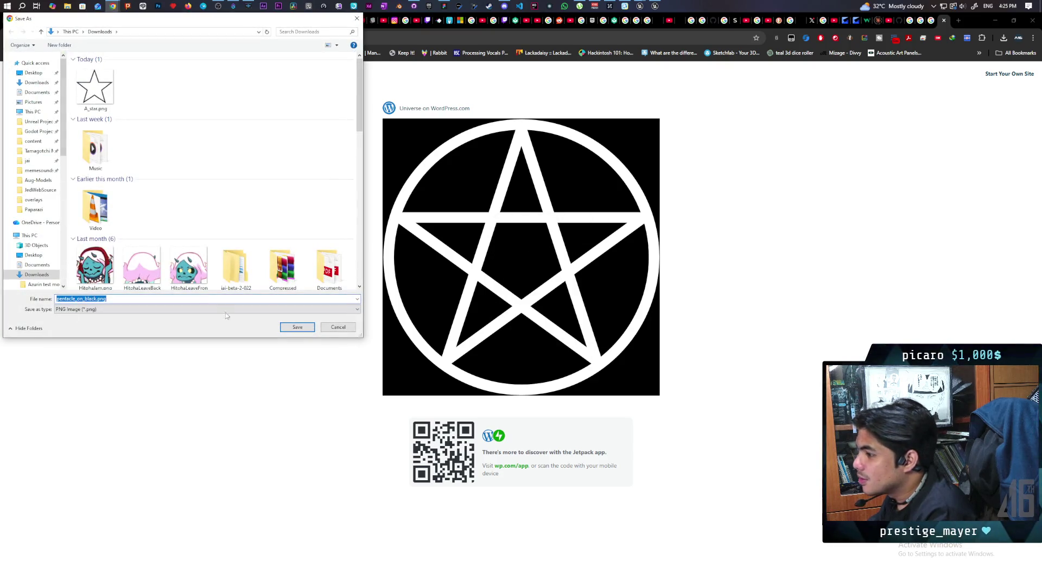
click(297, 328)
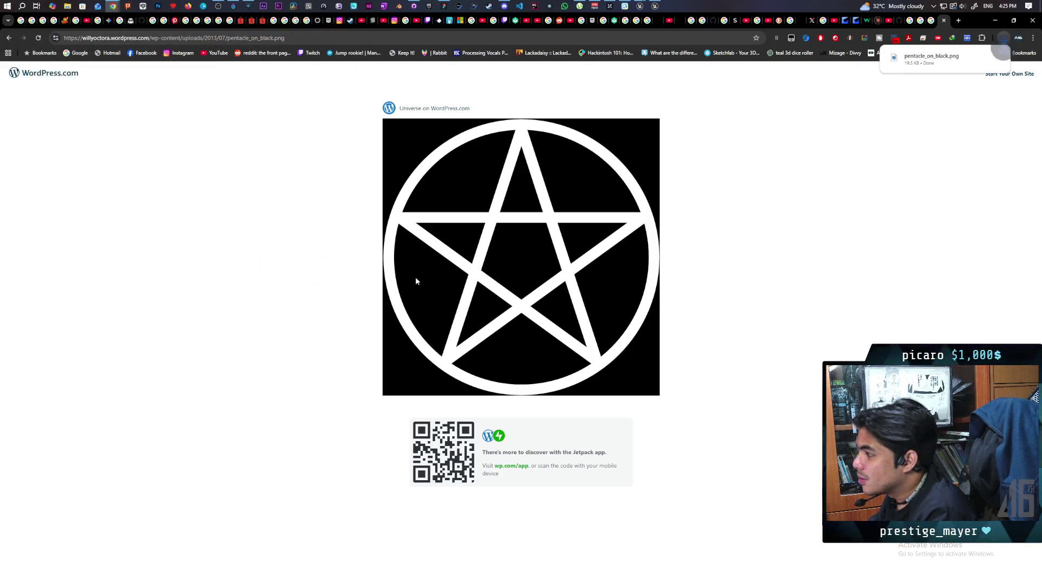
mouse_move(981, 18)
mouse_down()
mouse_move(923, 33)
mouse_move(679, 38)
mouse_move(559, 63)
mouse_up()
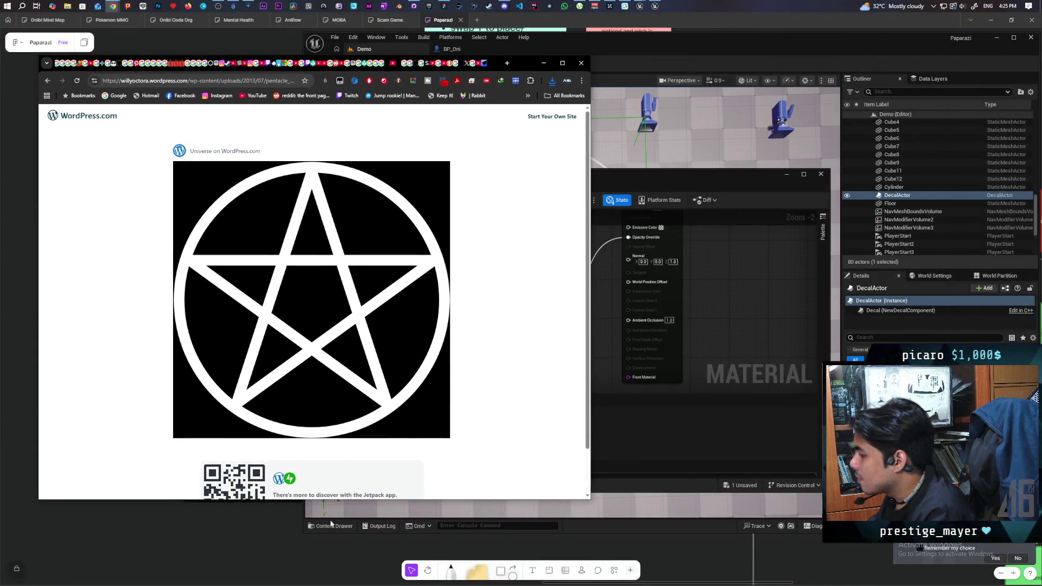
- Import pentacle_on_black.png, drop it into the decal material graph, and apply
click(632, 456)
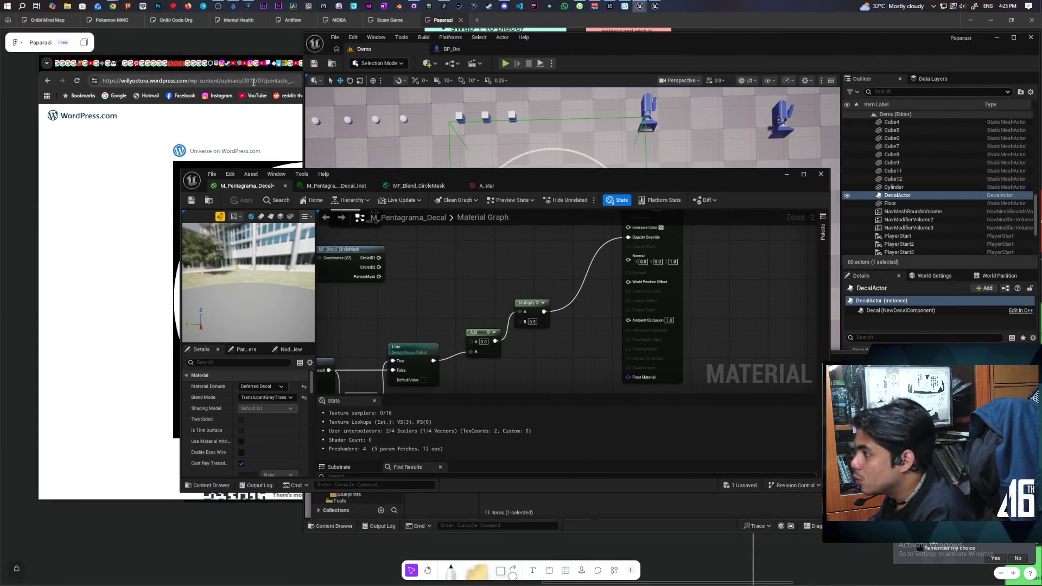
click(97, 140)
click(552, 81)
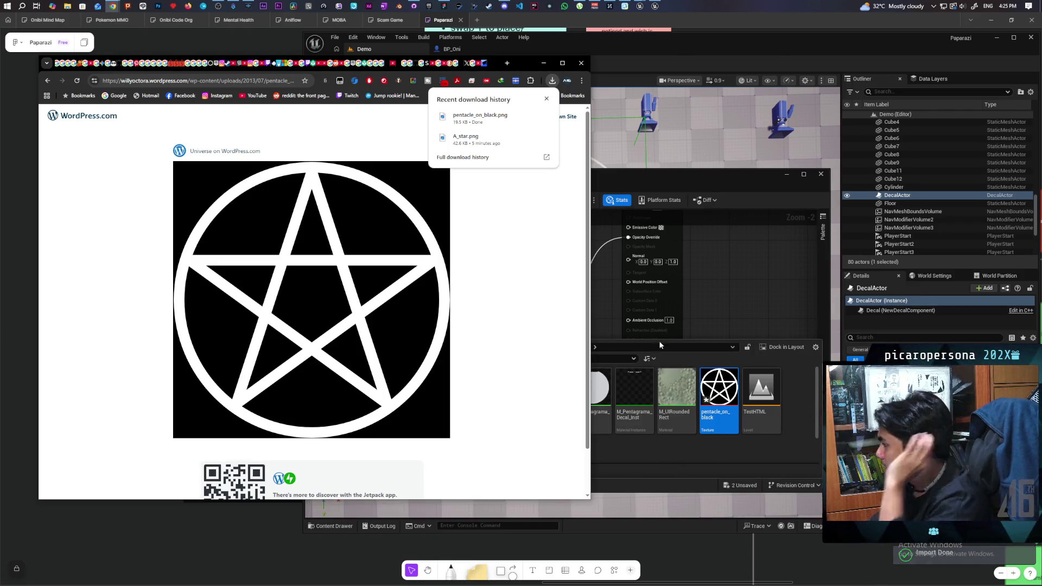
click(640, 6)
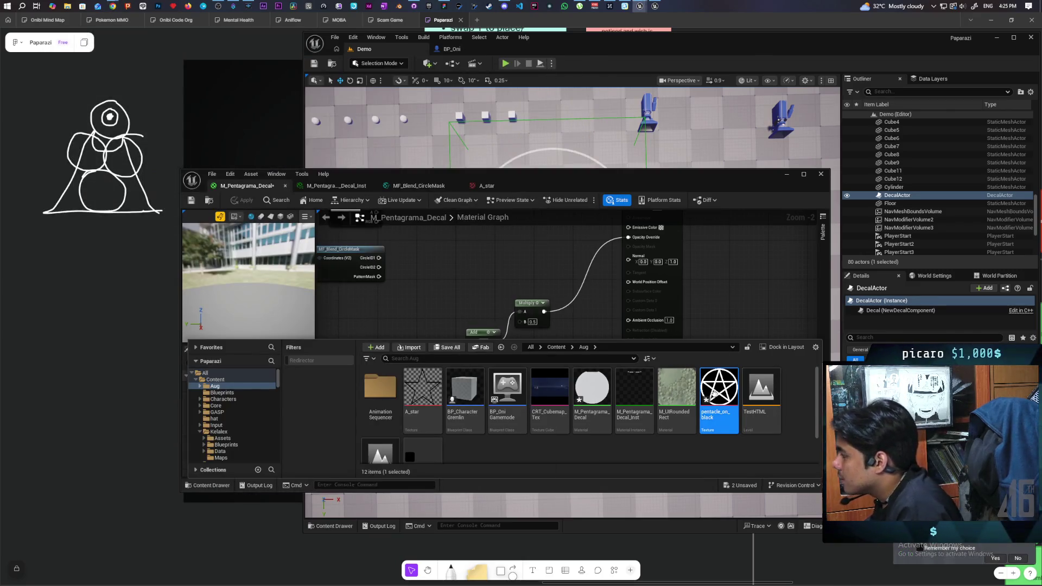
mouse_move(719, 388)
mouse_down()
mouse_move(451, 274)
mouse_move(466, 266)
mouse_move(443, 255)
mouse_move(503, 333)
mouse_move(468, 342)
mouse_up()
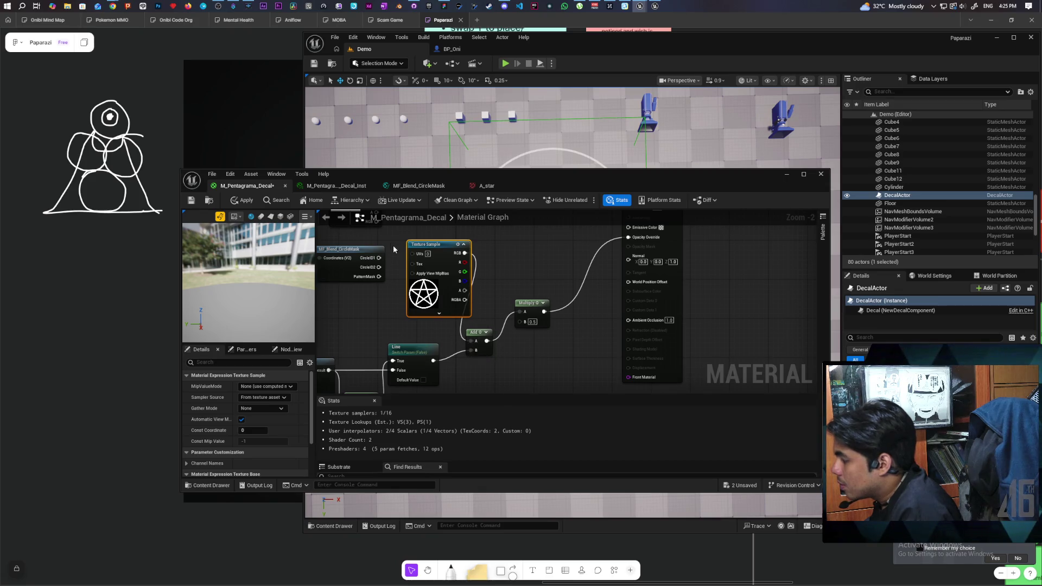
click(242, 199)
- Frame the decal actor with F and zoom out to see the whole floor decal
drag(608, 181, 595, 321)
key(f)
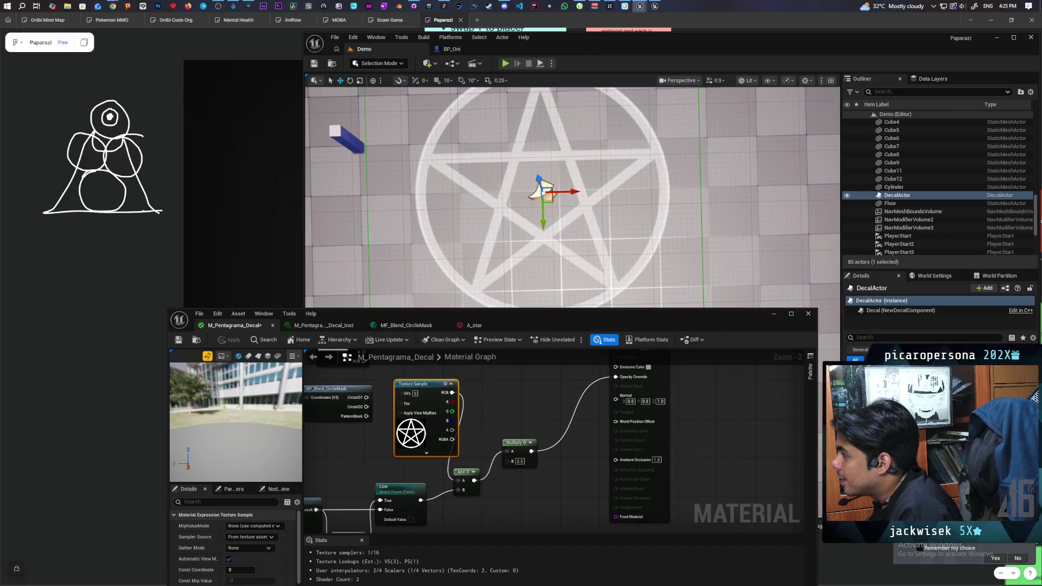
scroll(560, 246, up, 1)
scroll(560, 246, up, 1)
scroll(559, 245, up, 1)
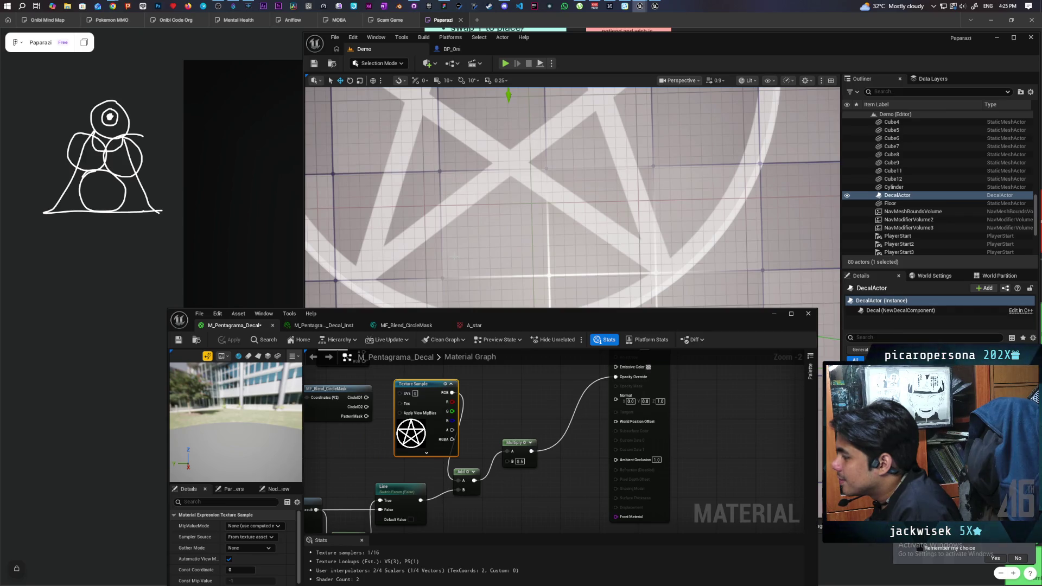
mouse_move(560, 245)
mouse_down()
mouse_move(558, 167)
mouse_move(565, 233)
mouse_move(512, 232)
mouse_move(511, 198)
mouse_move(507, 228)
mouse_move(437, 275)
mouse_move(488, 245)
mouse_move(570, 239)
mouse_move(575, 268)
mouse_up()
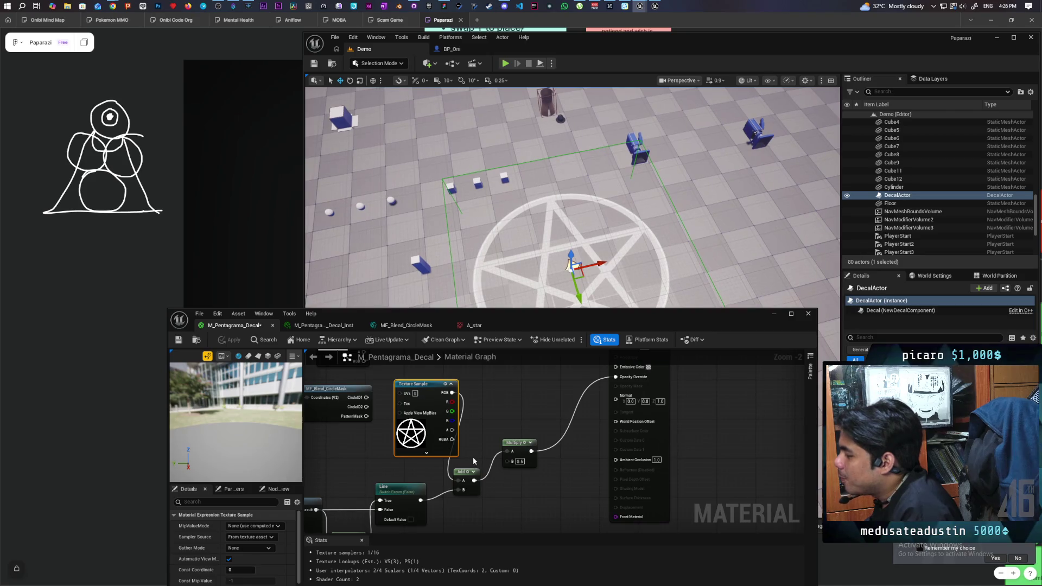
- Connect the pentacle texture's RGB to Multiply A, apply, and put the material editor away
drag(451, 395, 508, 451)
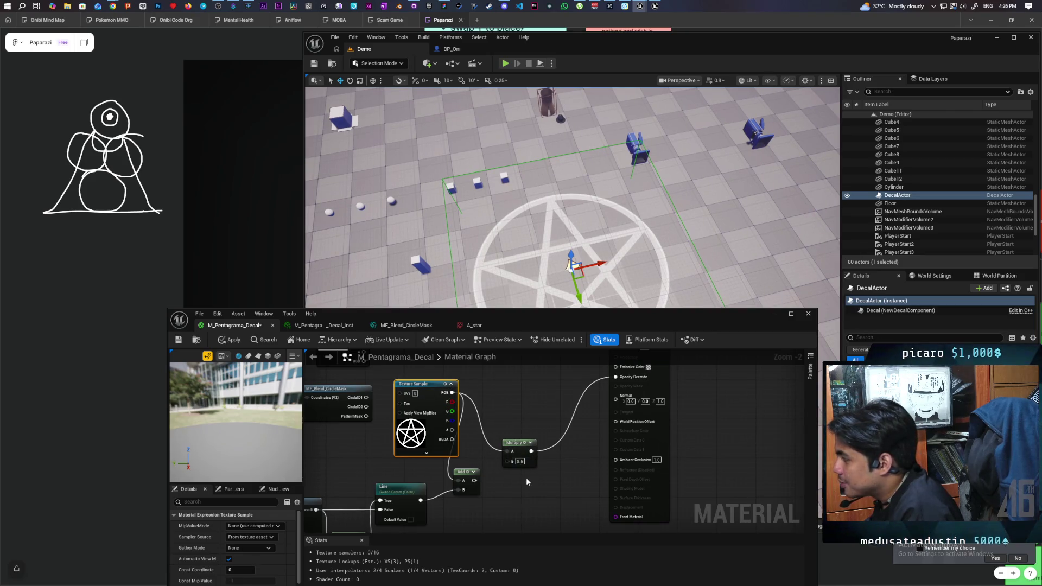
click(231, 340)
scroll(573, 195, up, 5)
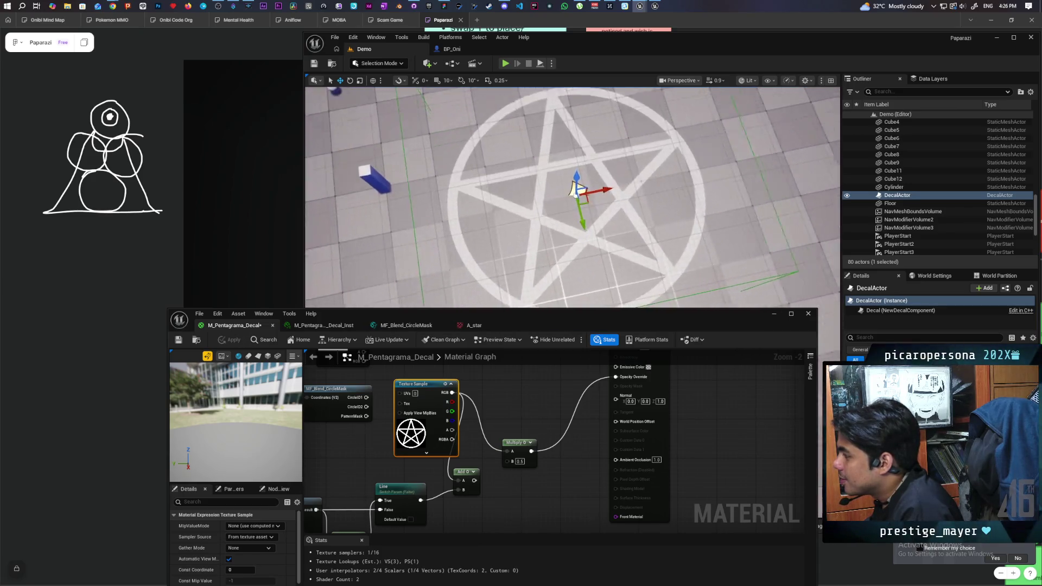
scroll(573, 195, down, 6)
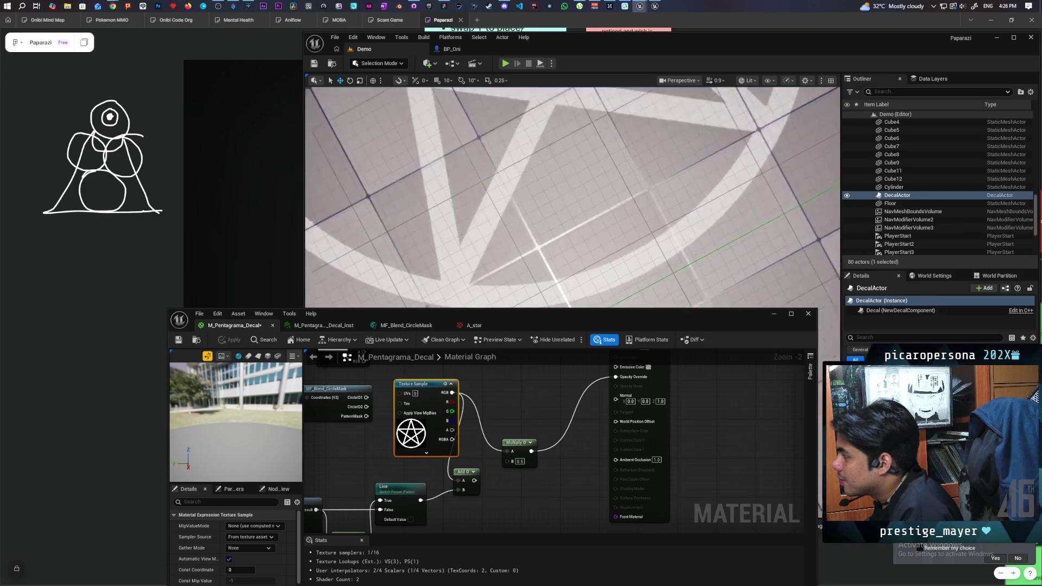
scroll(573, 196, down, 6)
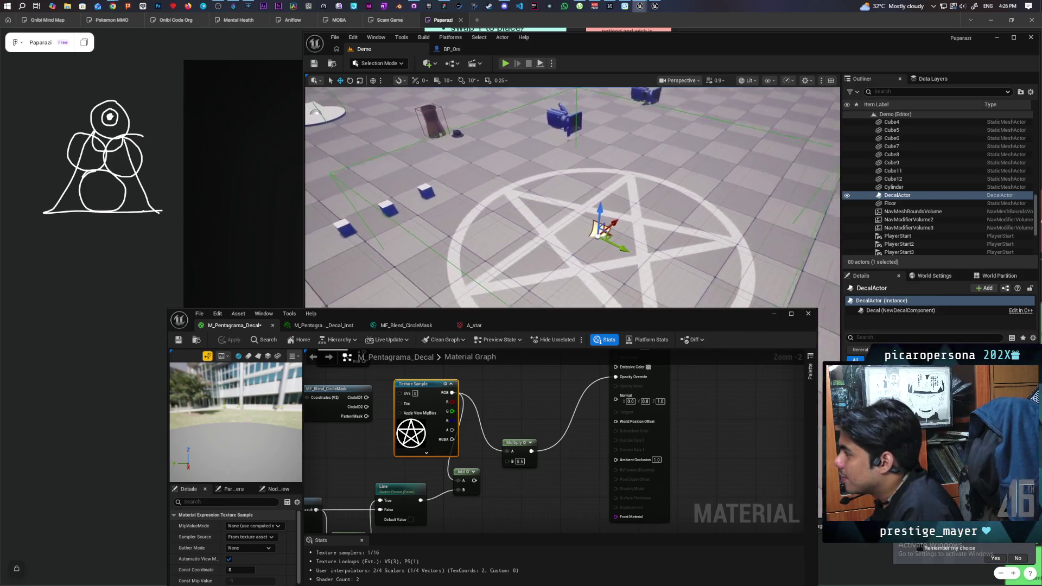
click(773, 315)
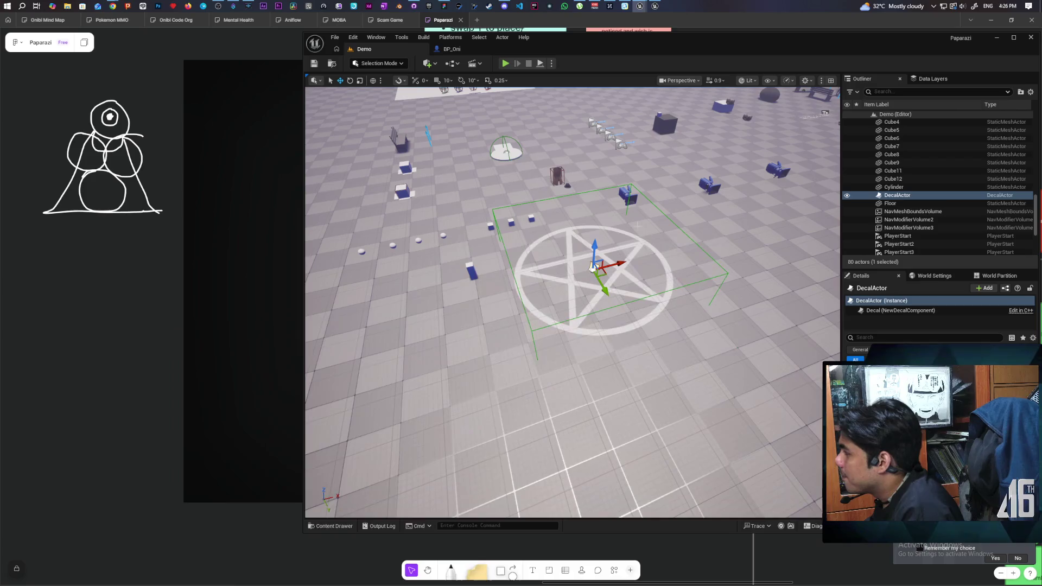
- Play-test with three clients, walk the character onto the pentagram decal, then stop with Esc
click(505, 64)
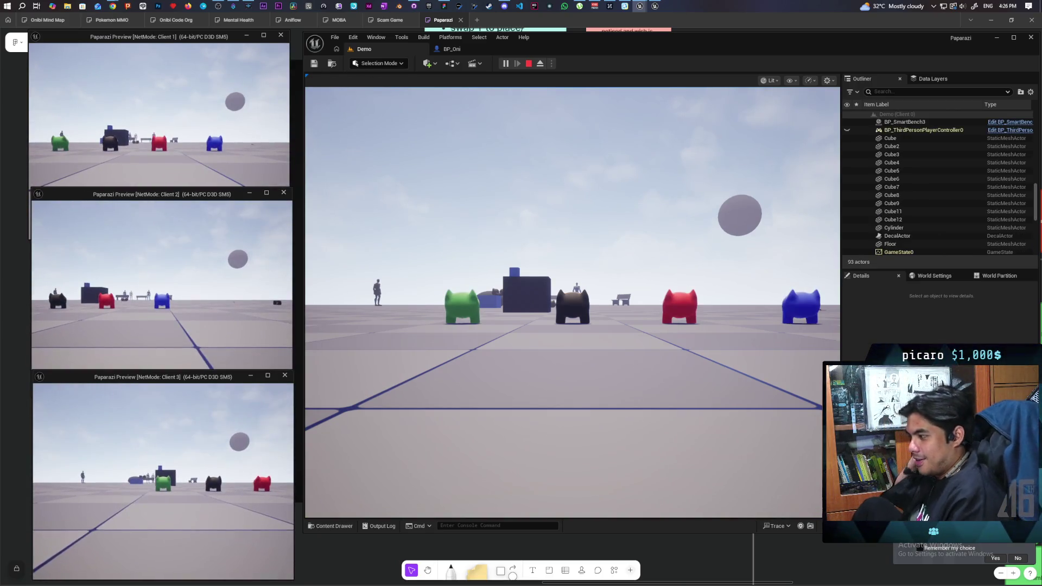
click(176, 436)
key(alt+Tab)
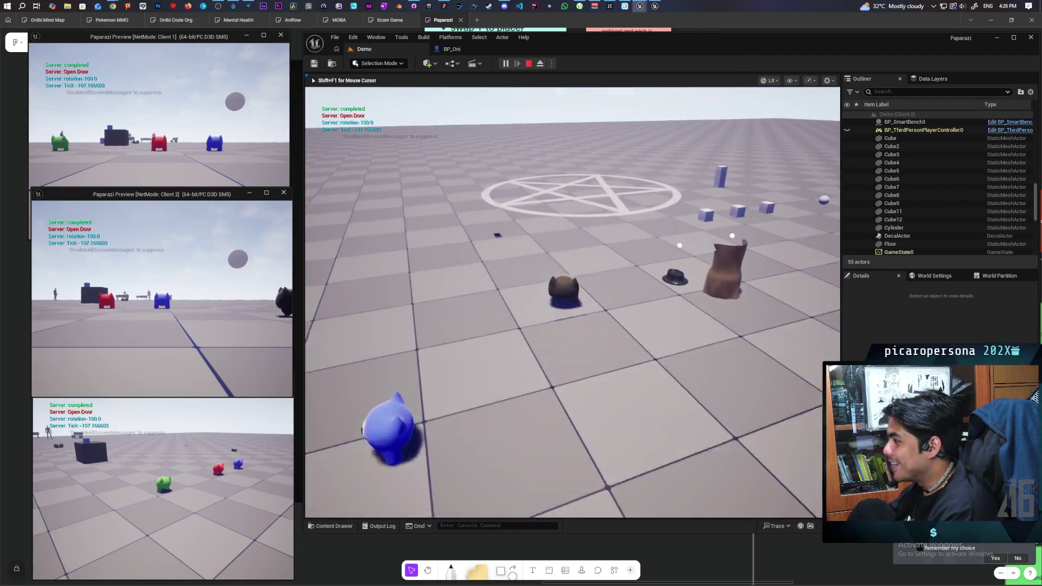
key(w)
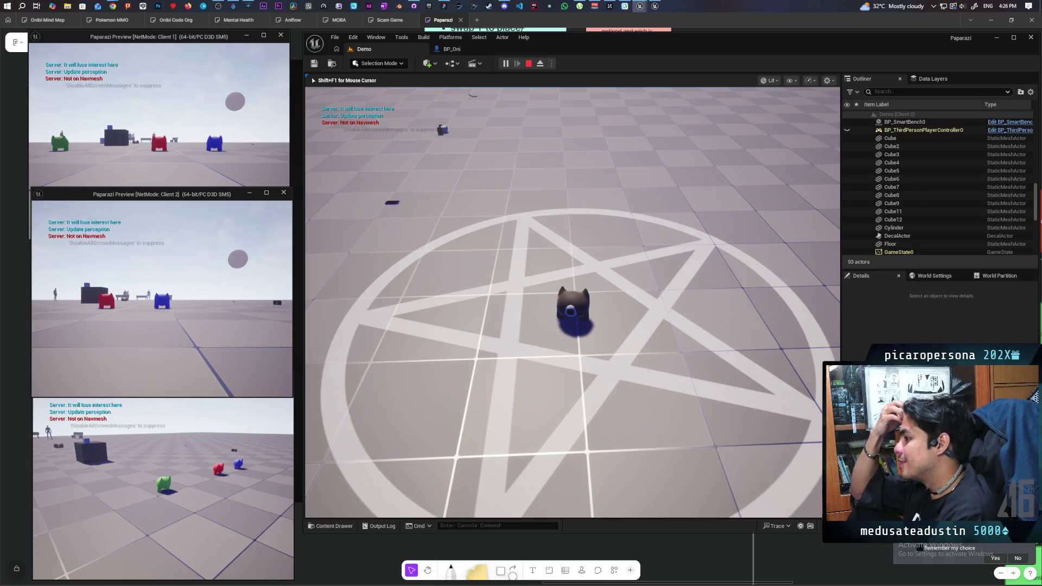
key(Escape)
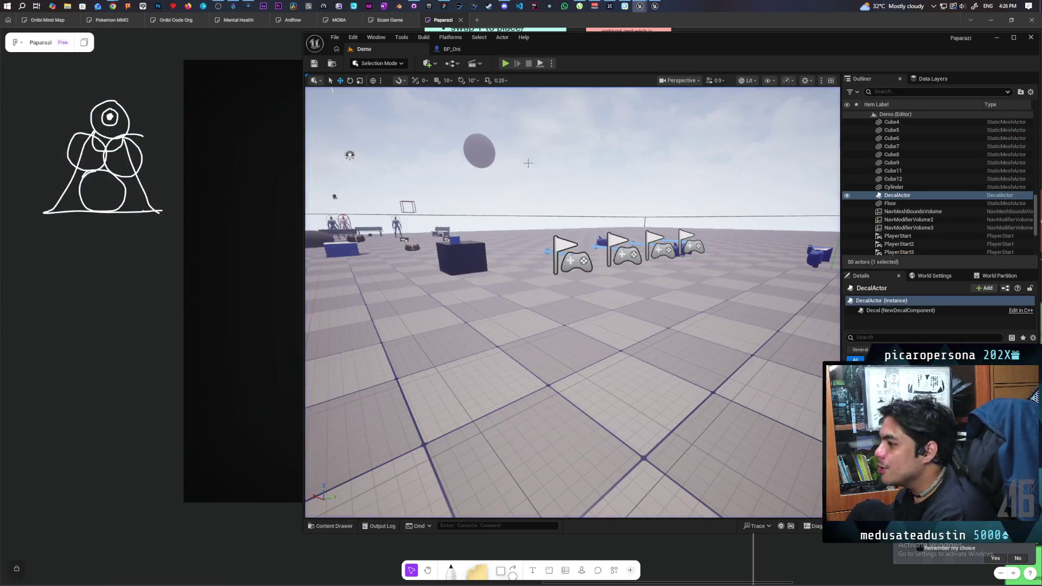
- Maximize the pentacle browser window and search for 'japanese summoning circle'
mouse_move(112, 6)
click(516, 43)
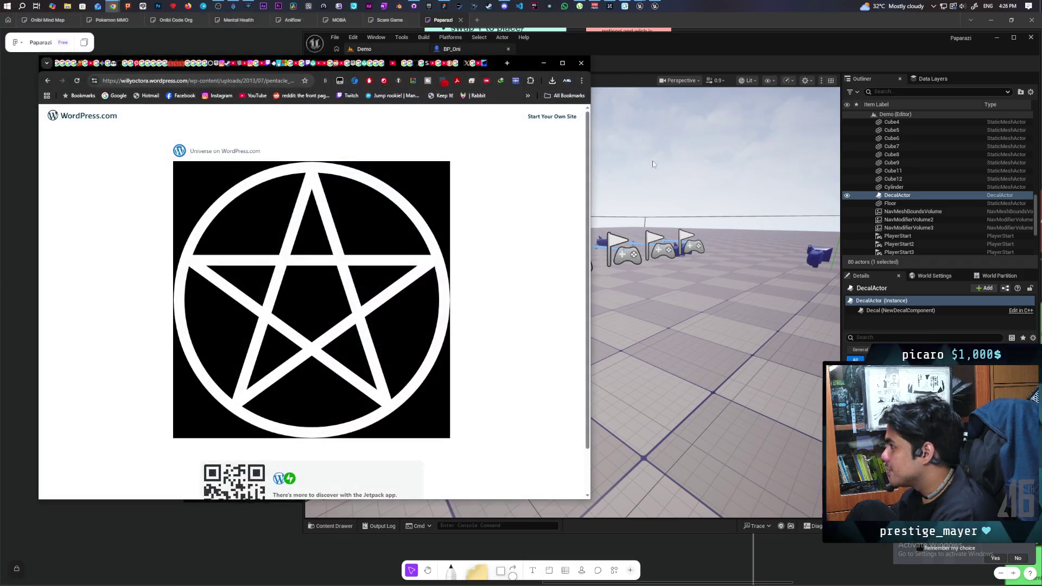
double_click(533, 63)
click(461, 39)
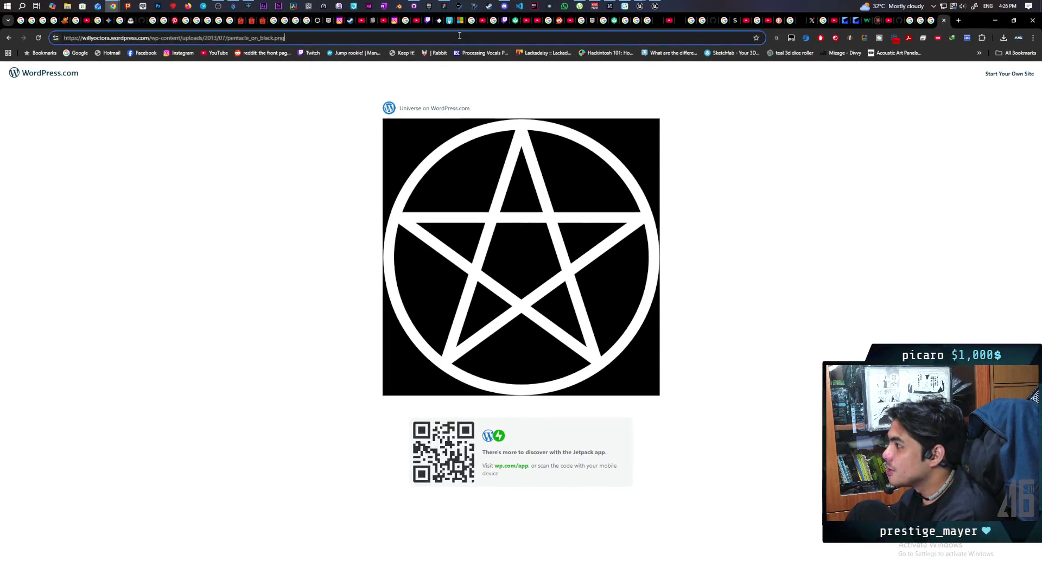
key(BackSpace)
text(japanes)
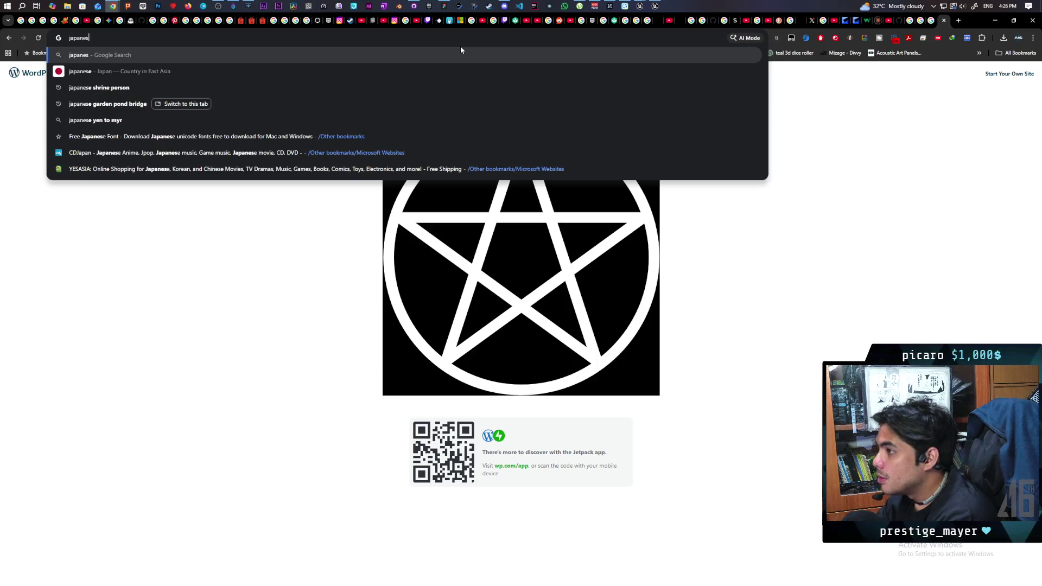
text(e summon)
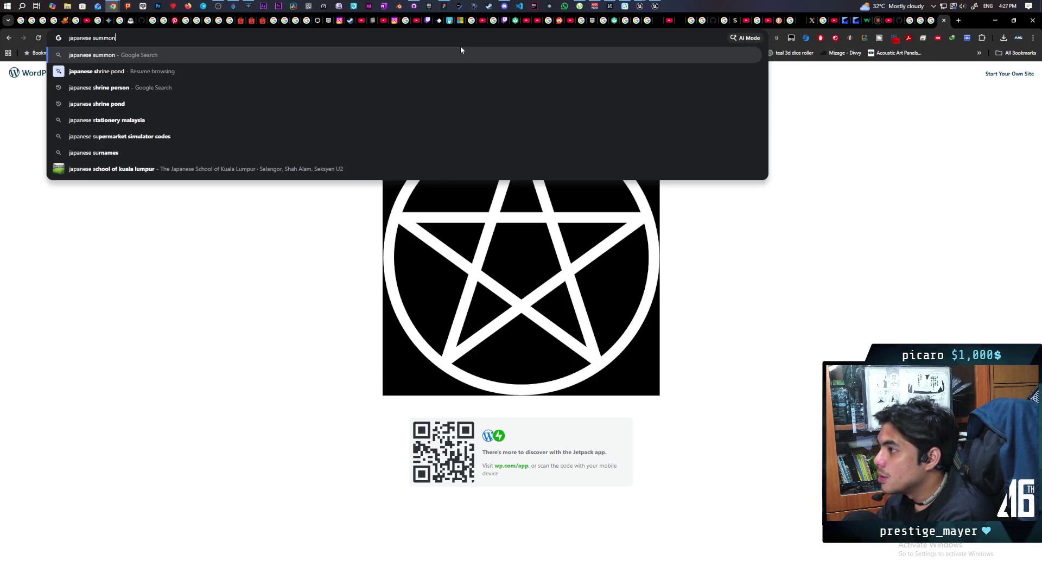
text(ing ci)
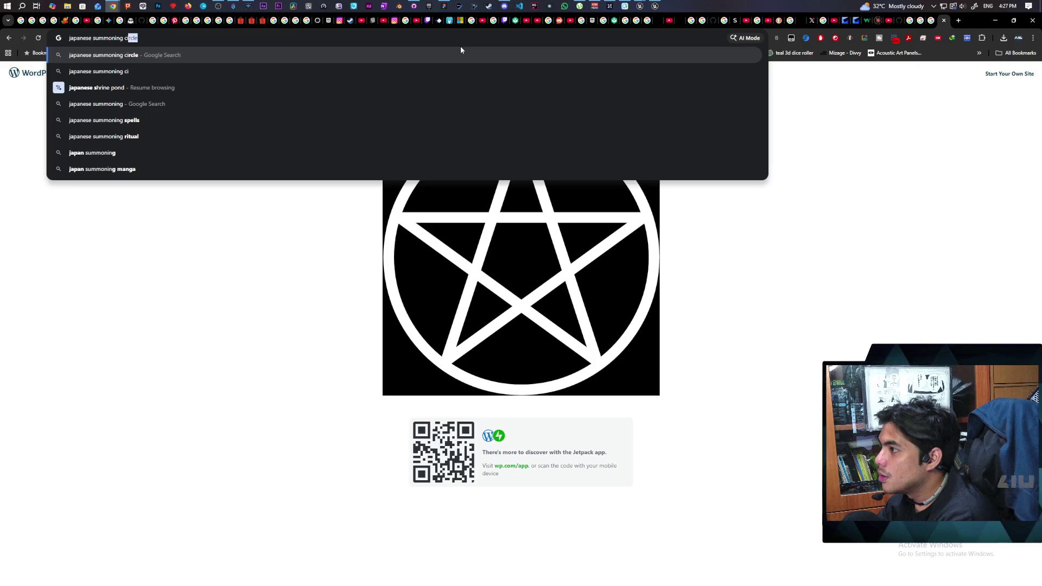
key(Return)
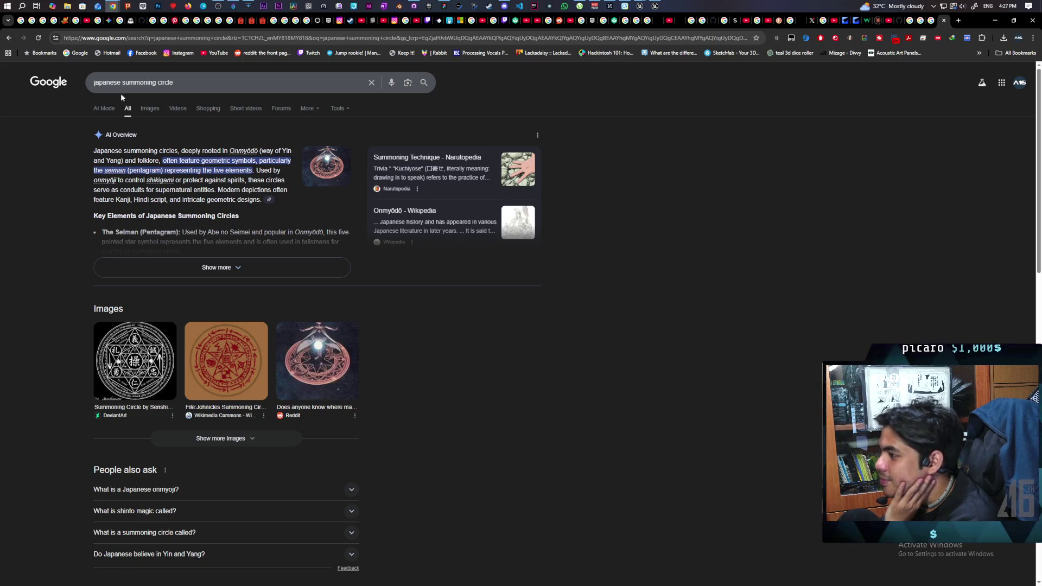
- Browse the Images results for 'japanese summoning circle', then select 'japanese' in the query
click(150, 110)
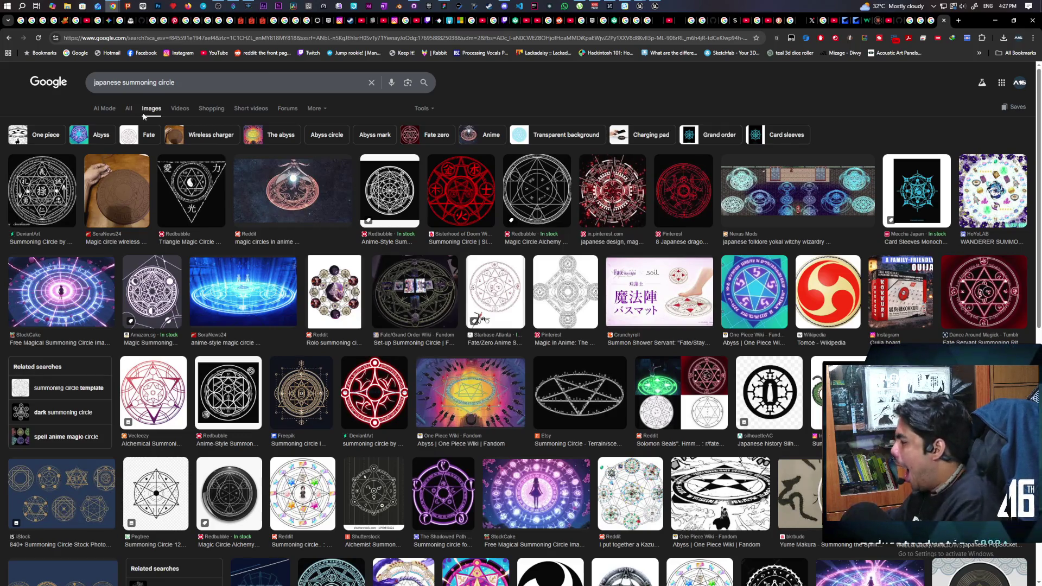
scroll(274, 216, down, 3)
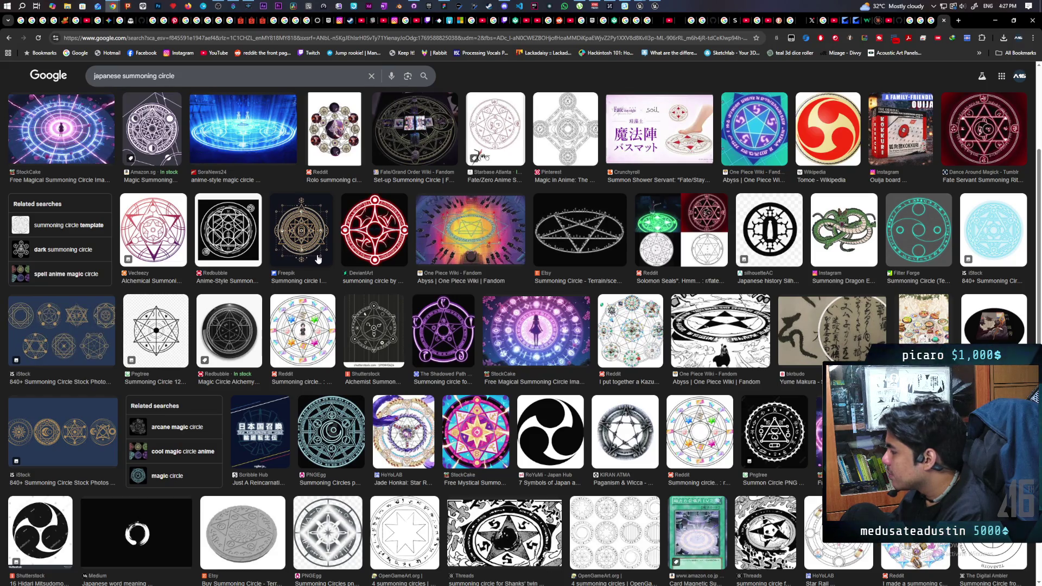
scroll(319, 259, up, 3)
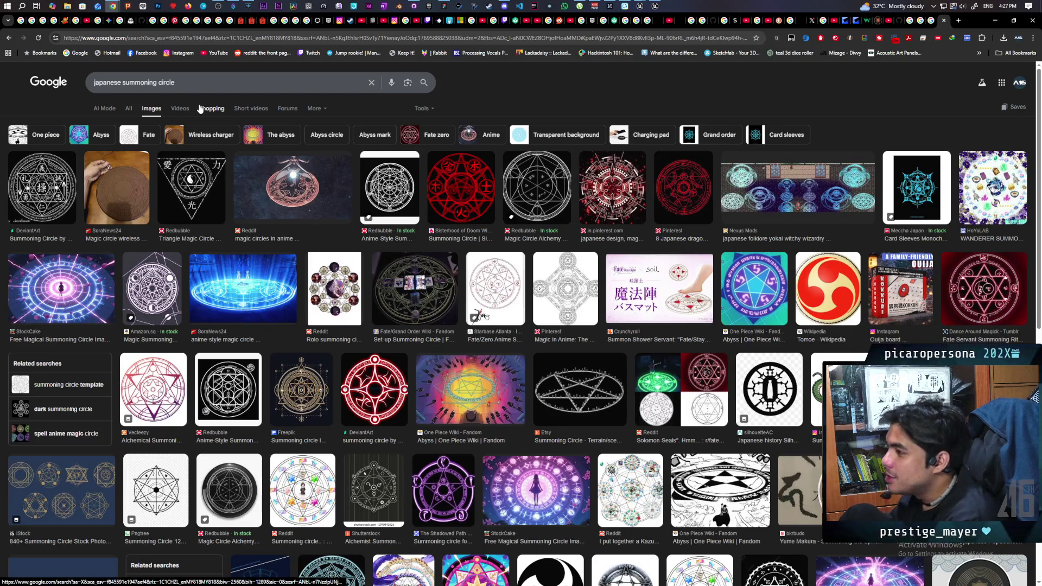
double_click(108, 82)
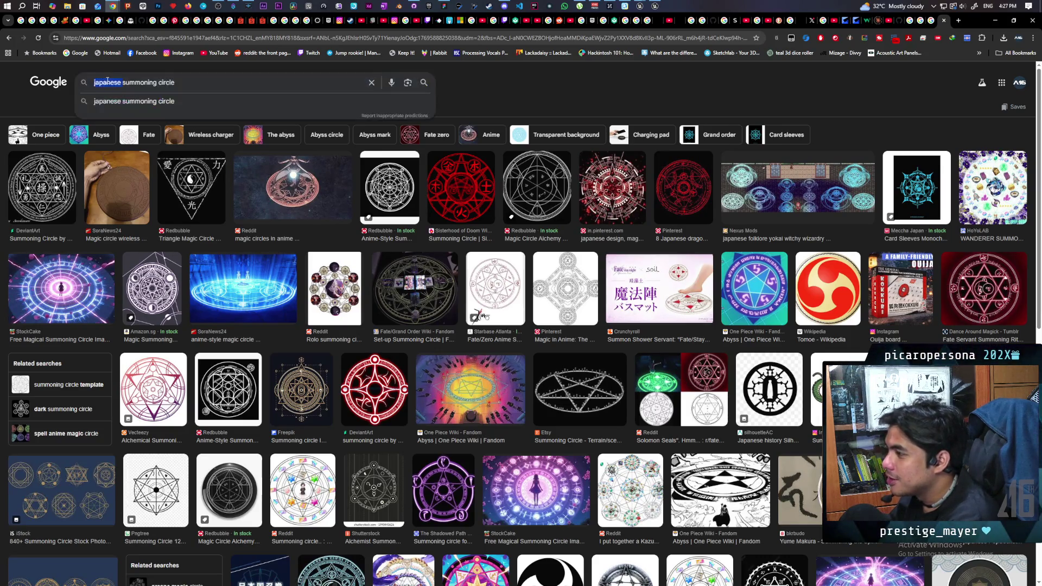
- Replace 'japanese' with 'naruto', search 'naruto summoning circle', and browse the seal images
text(n)
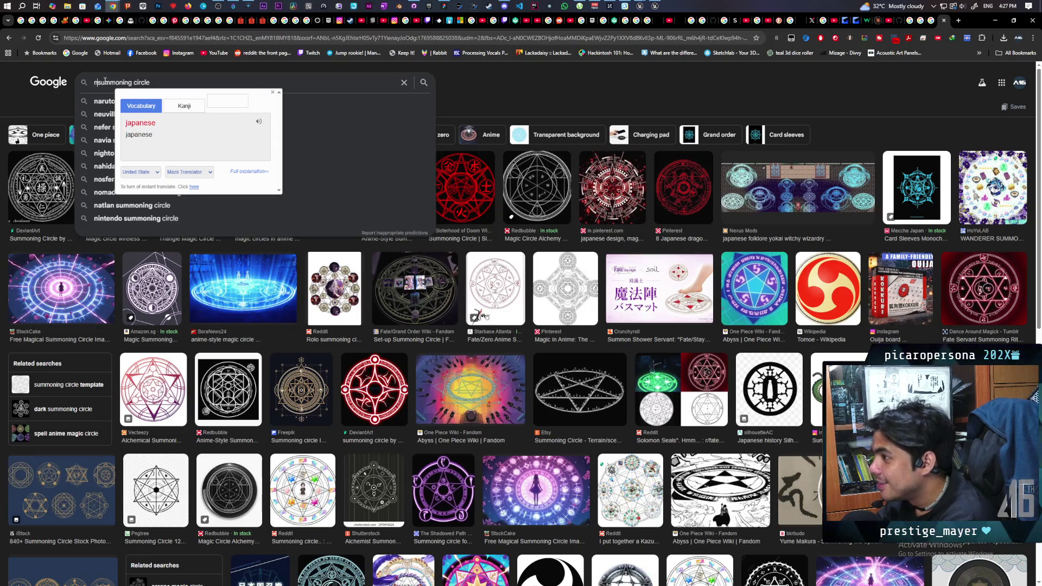
text(ar)
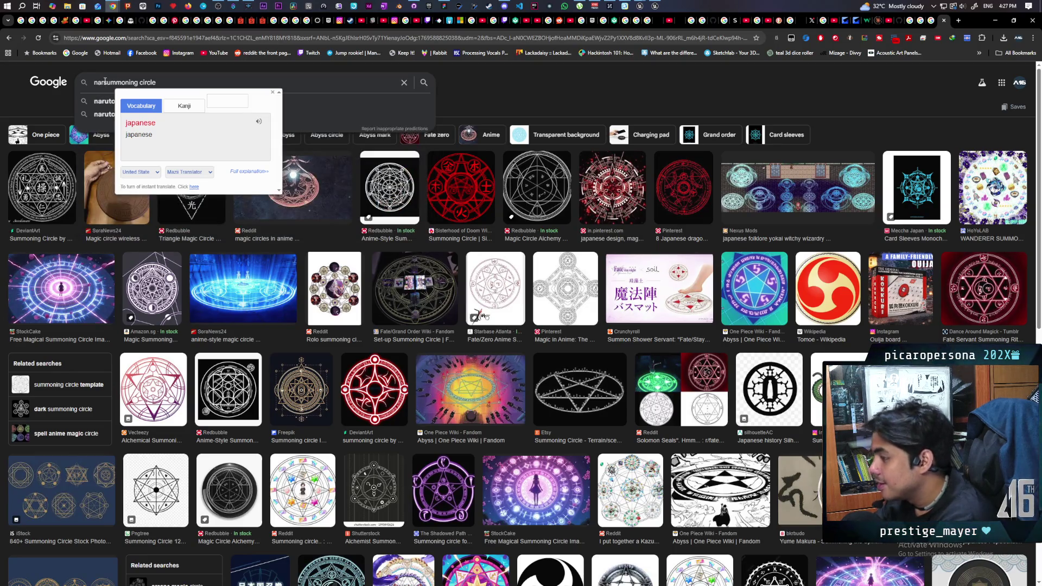
key(BackSpace)
text(ruto)
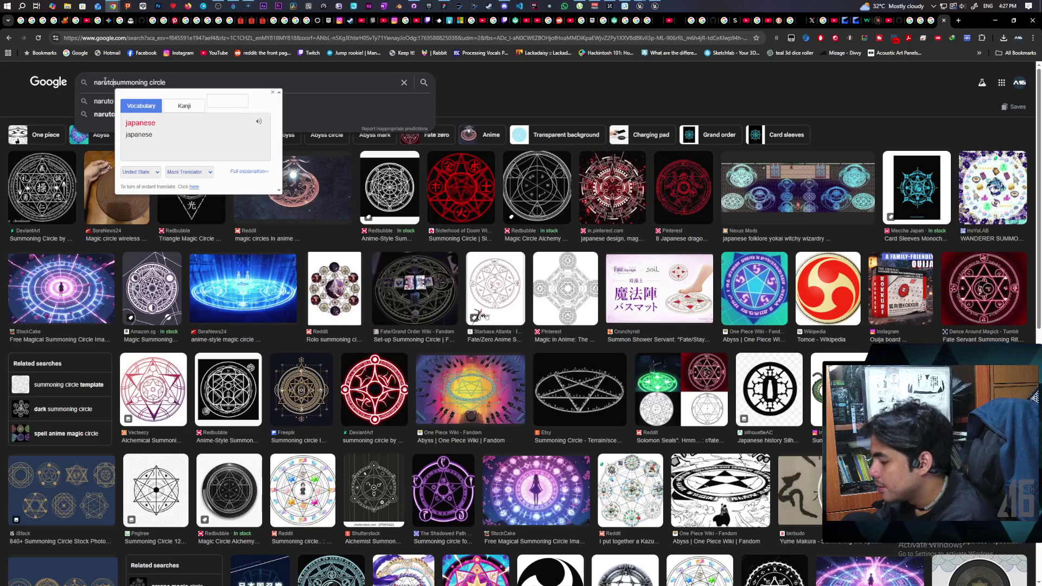
key(Return)
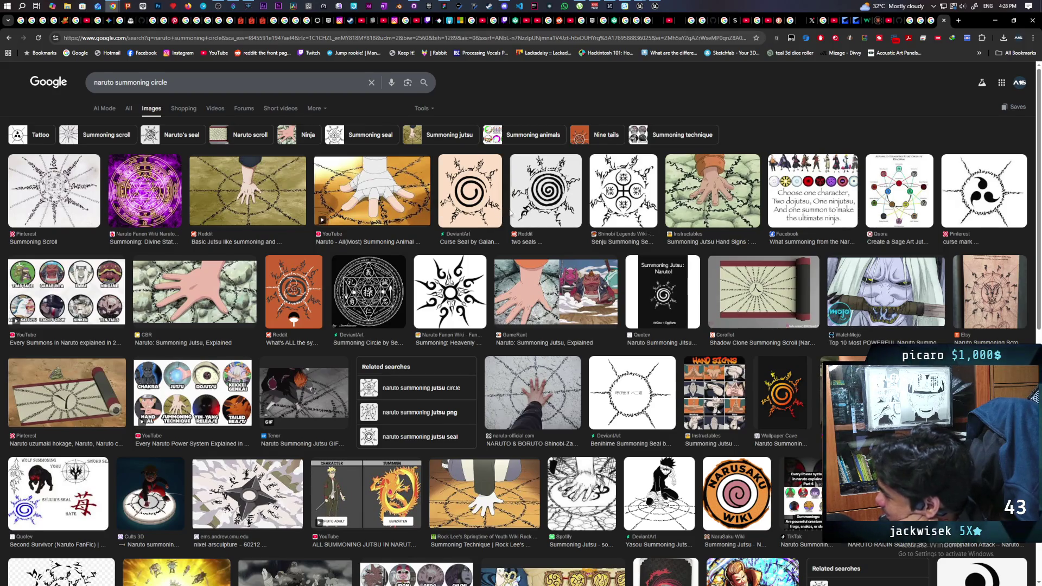
scroll(512, 215, down, 2)
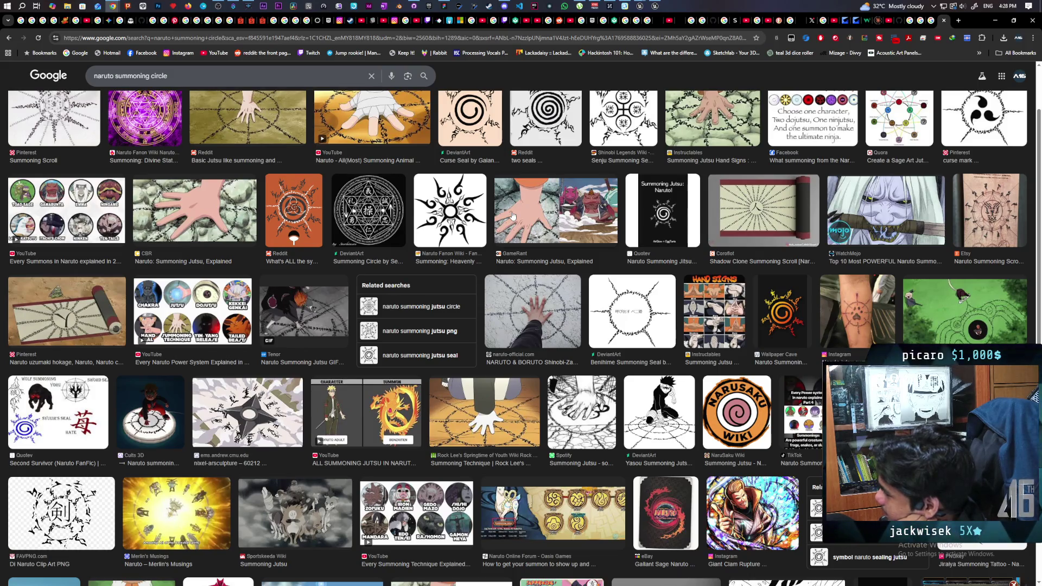
scroll(512, 216, down, 3)
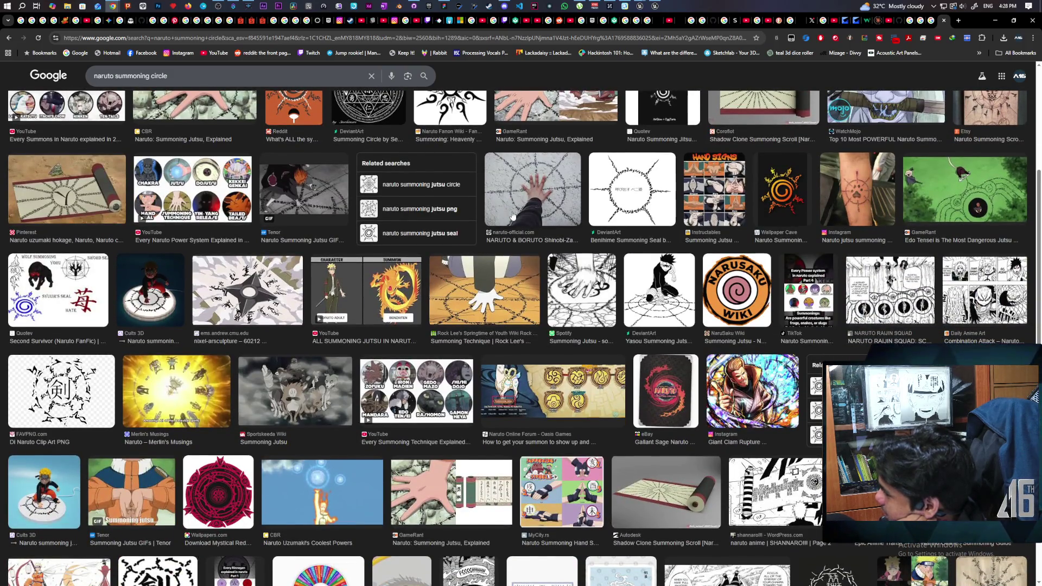
scroll(512, 216, down, 3)
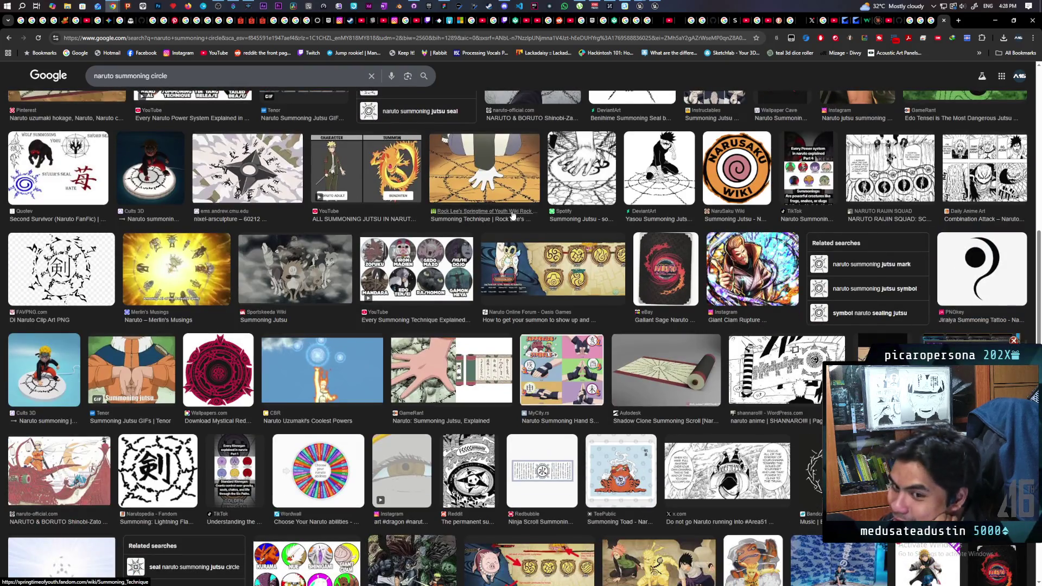
scroll(512, 216, down, 3)
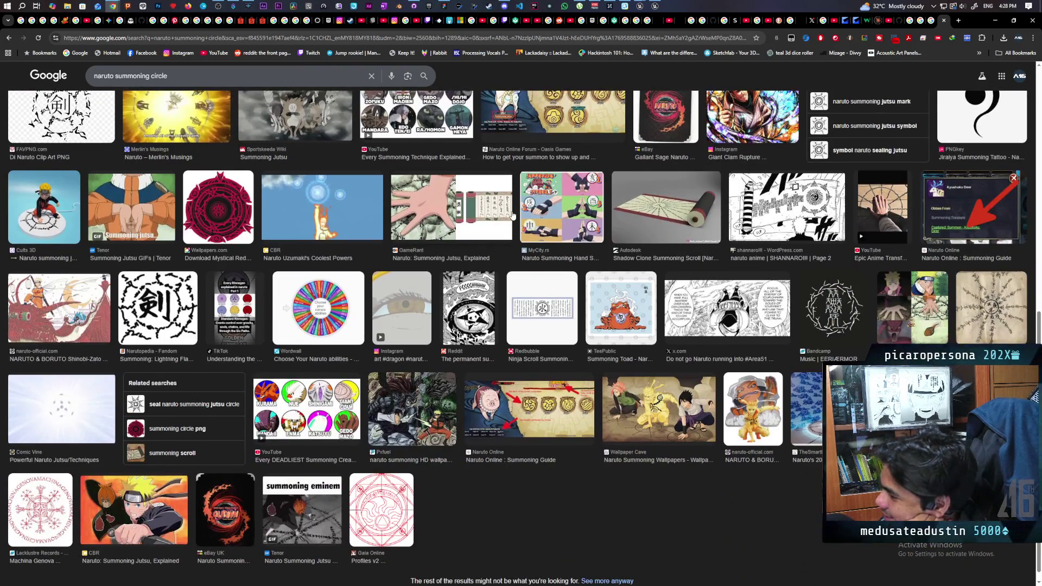
scroll(513, 216, down, 1)
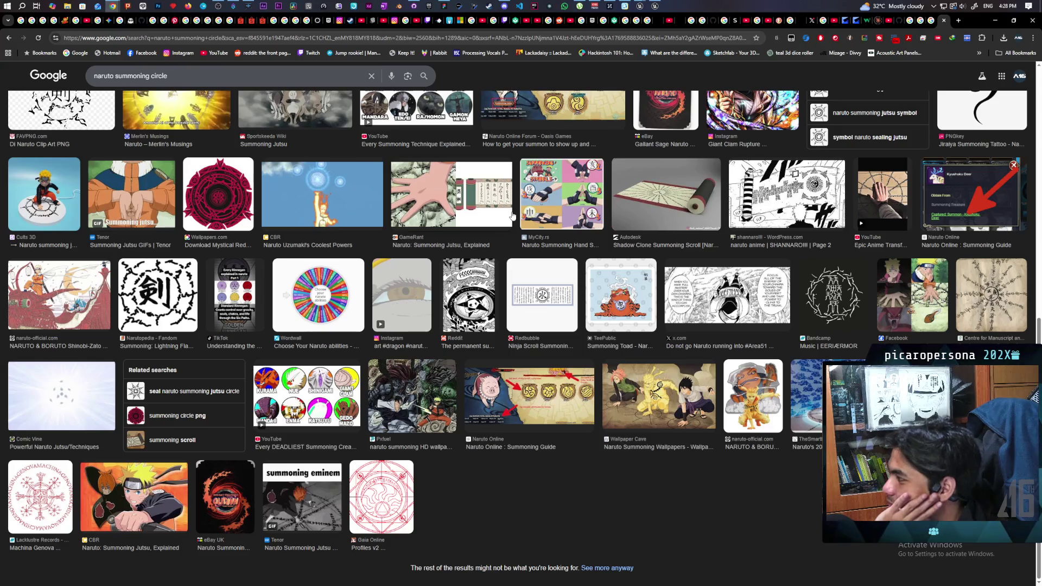
scroll(513, 216, up, 5)
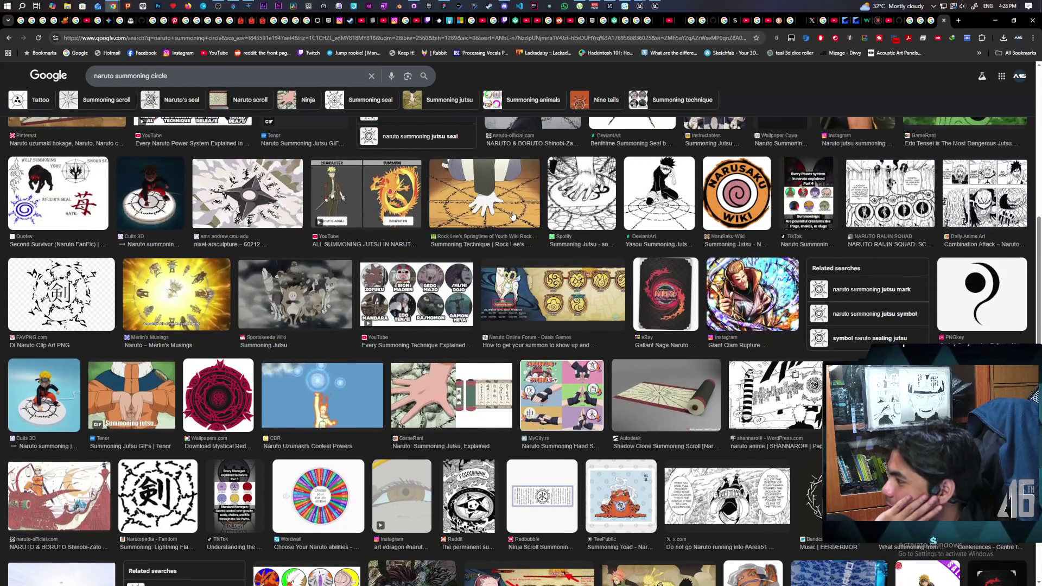
scroll(513, 216, up, 4)
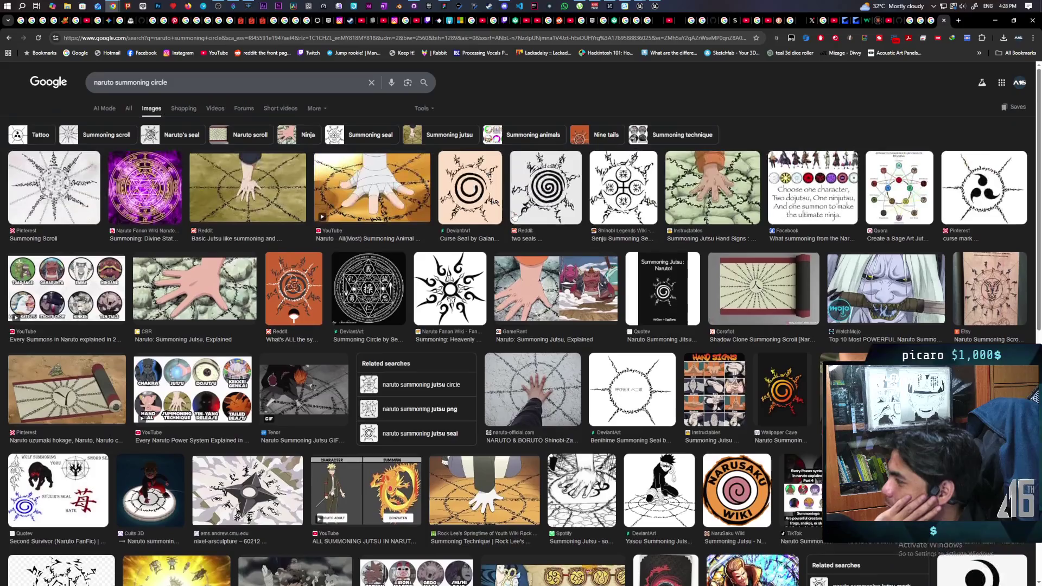
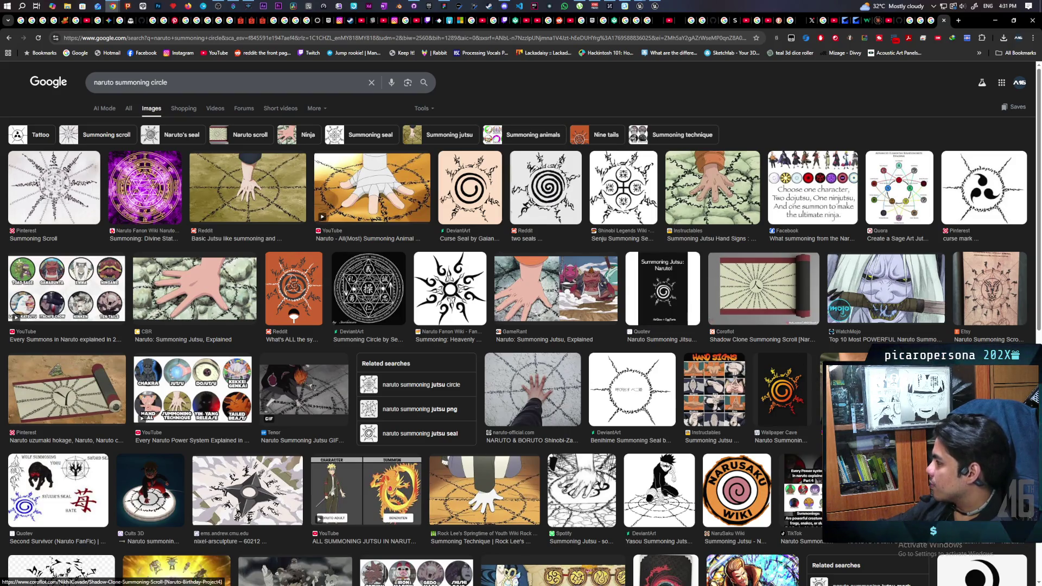
- Preview the NARUTO RAIJIN SQUAD summoning image, then return to Unreal and frame the pentagram decal
click(416, 570)
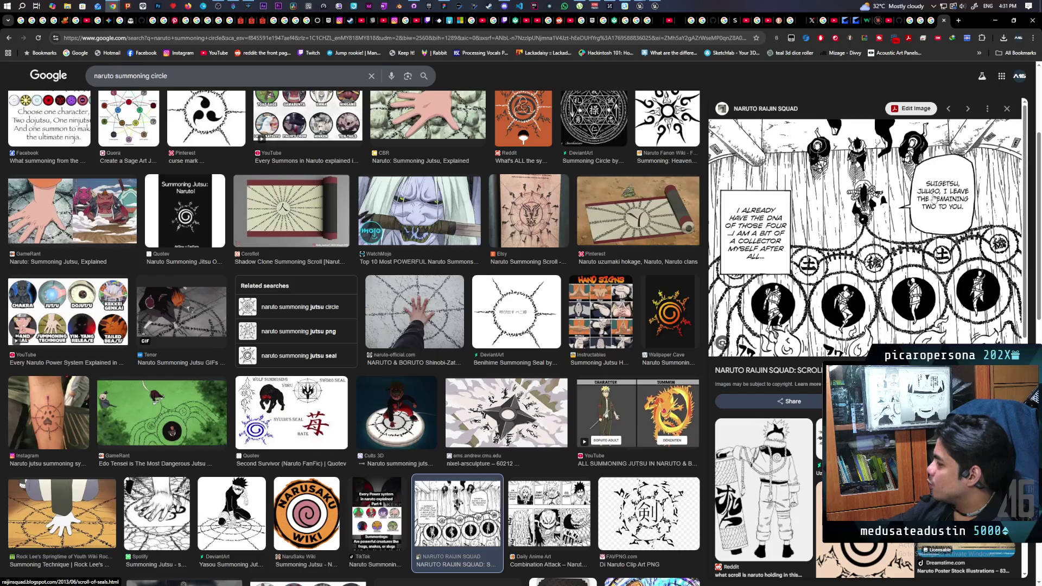
click(998, 21)
key(f)
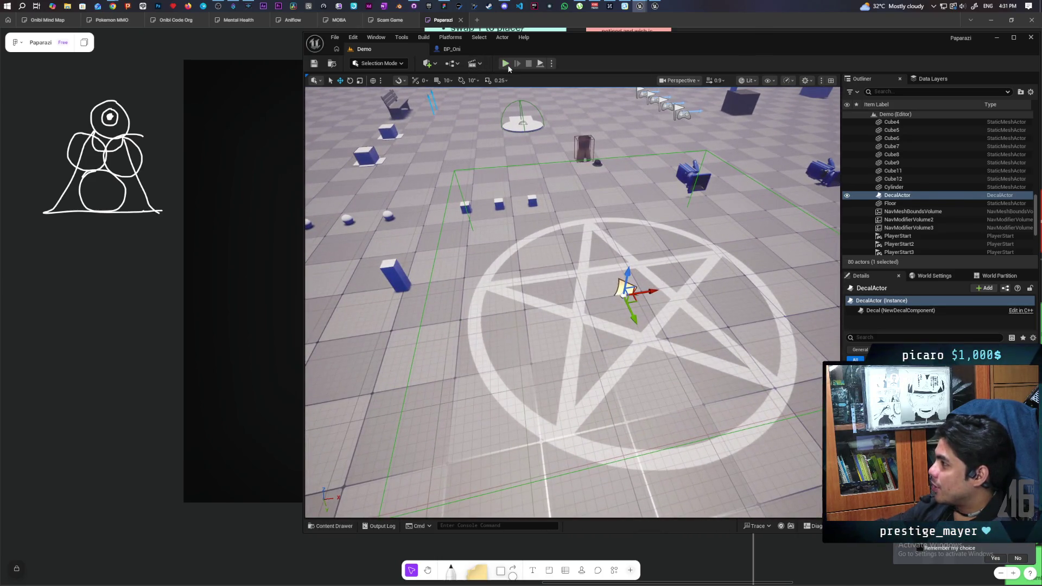
key(f)
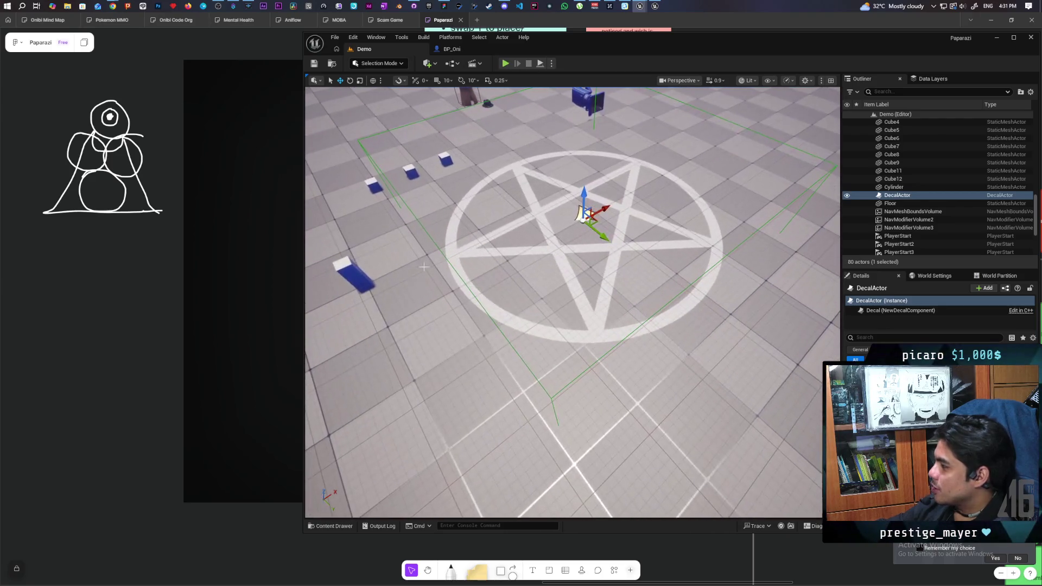
click(330, 526)
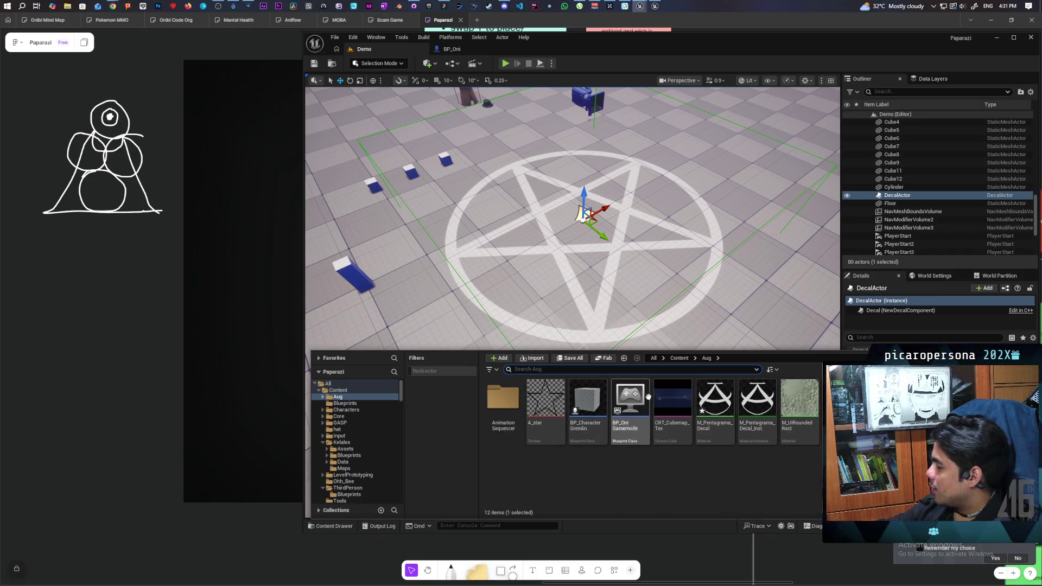
click(679, 358)
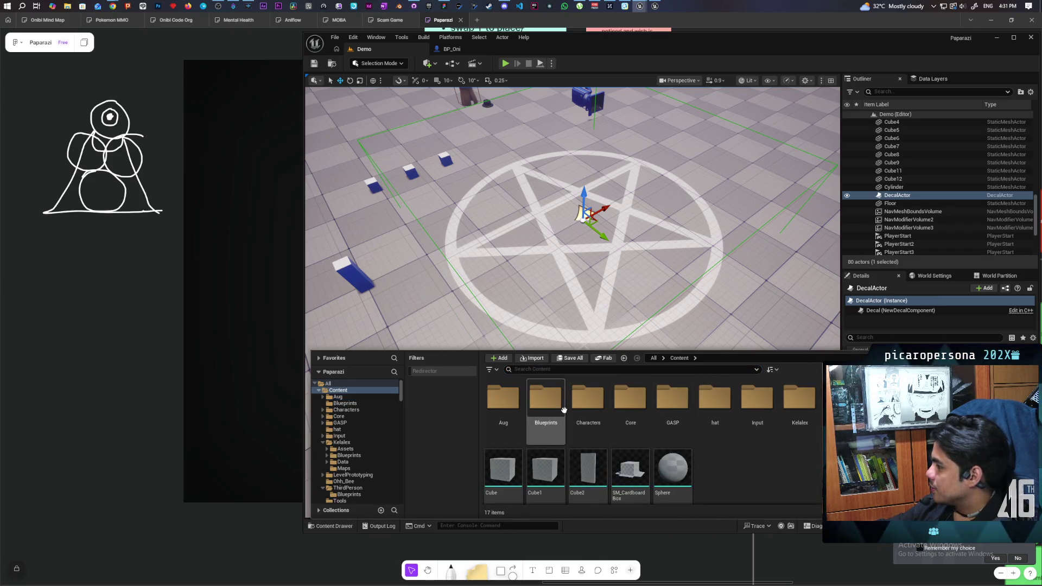
click(600, 410)
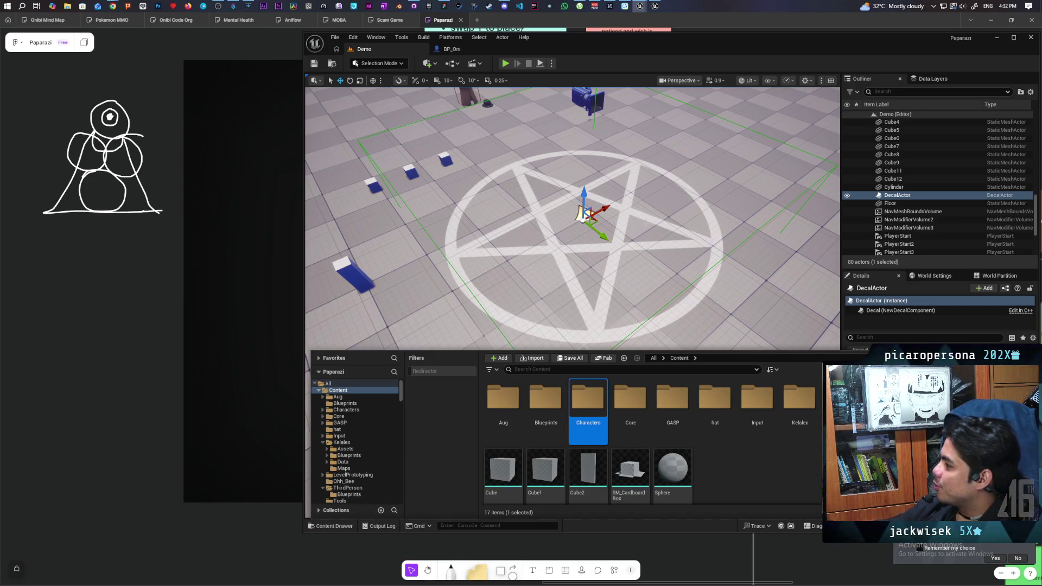
scroll(646, 224, down, 10)
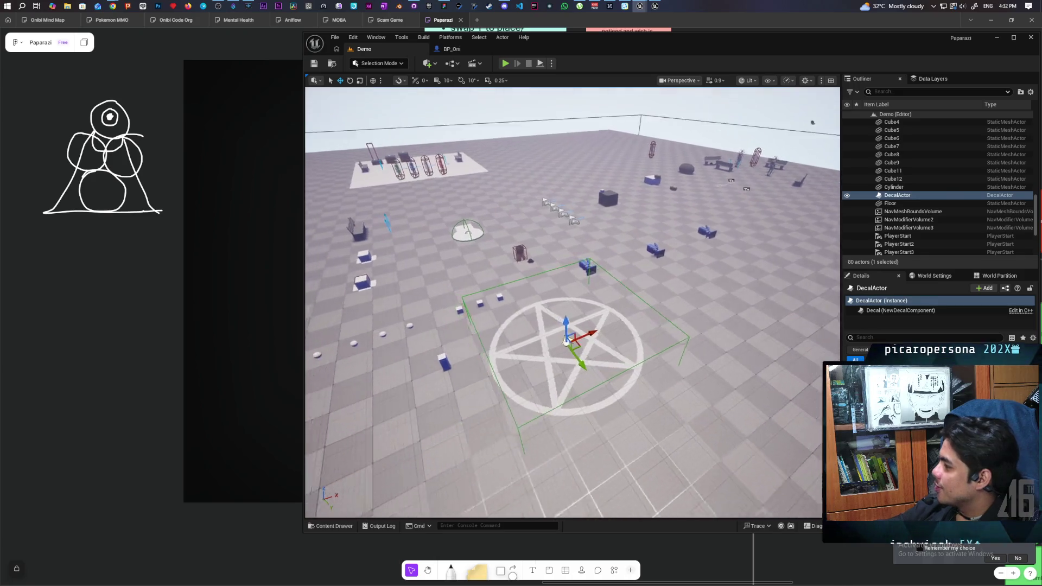
scroll(566, 343, up, 2)
click(333, 527)
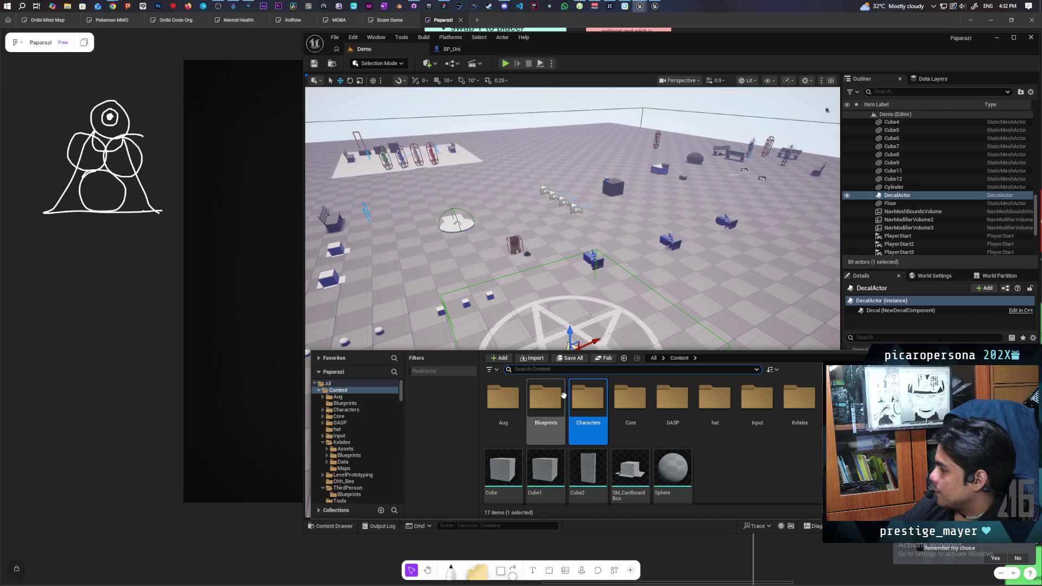
key(ctrl+space)
key(f)
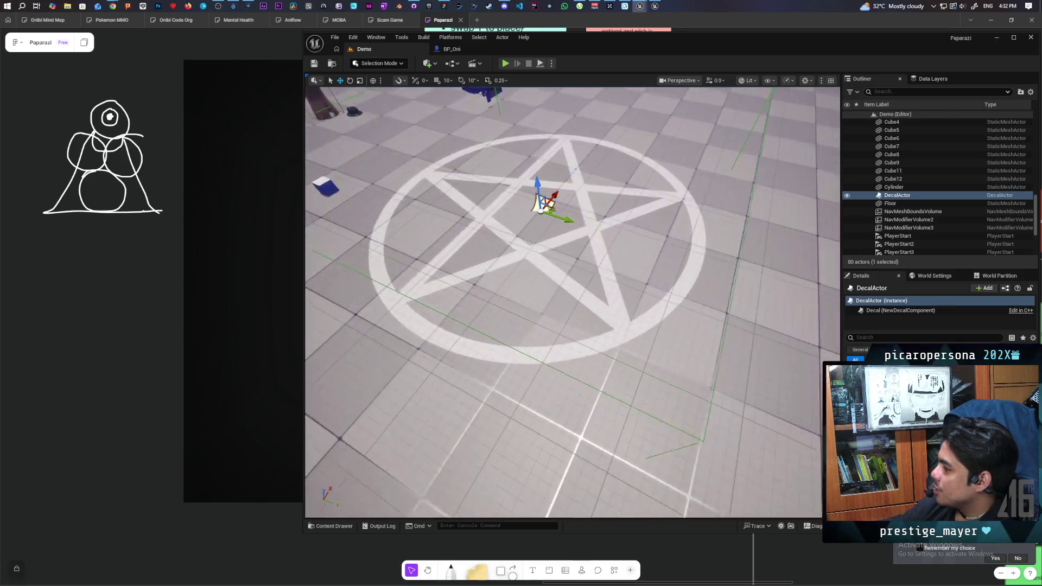
scroll(572, 302, down, 10)
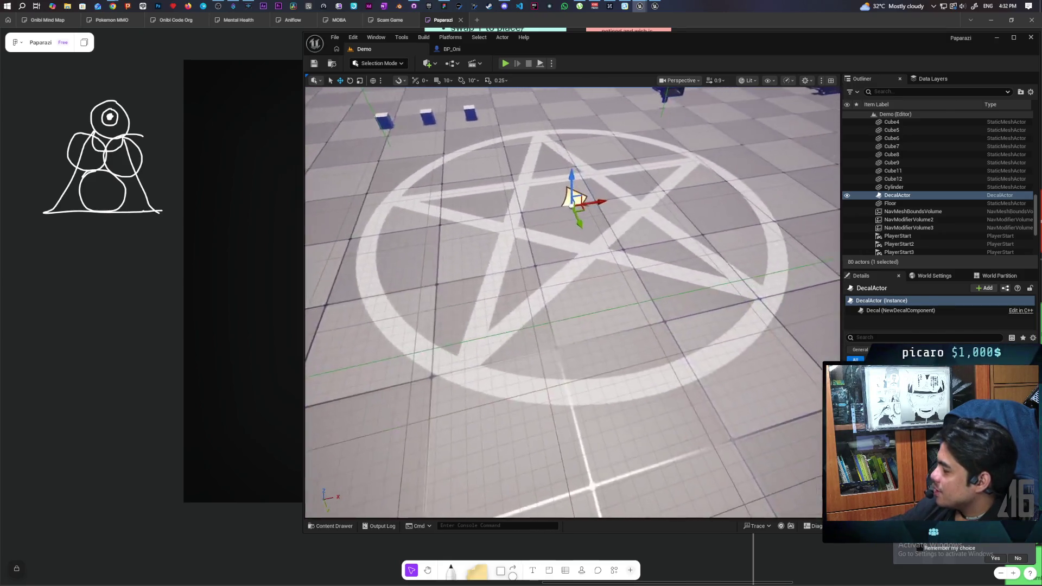
scroll(573, 302, down, 3)
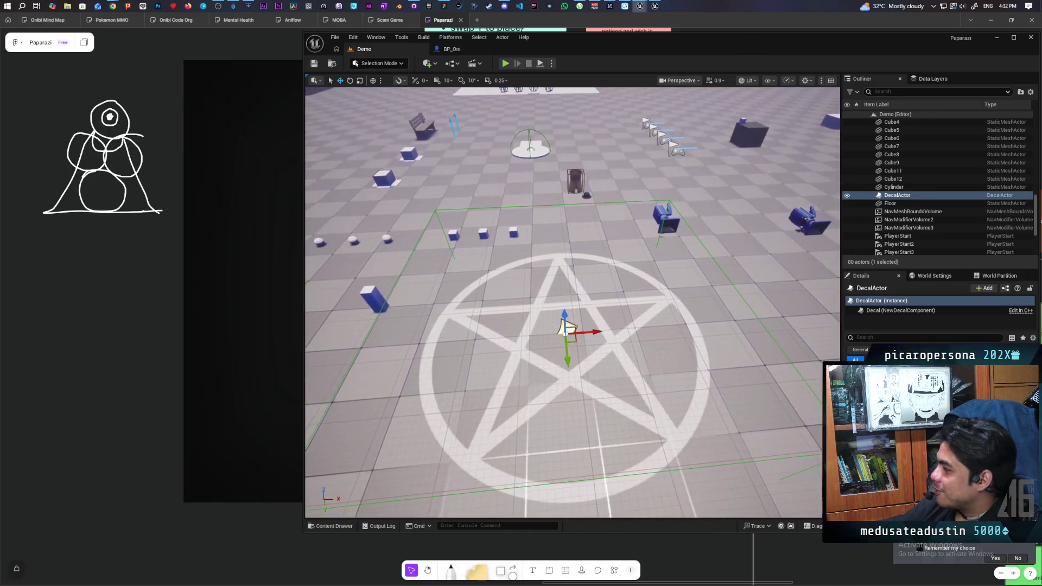
click(324, 526)
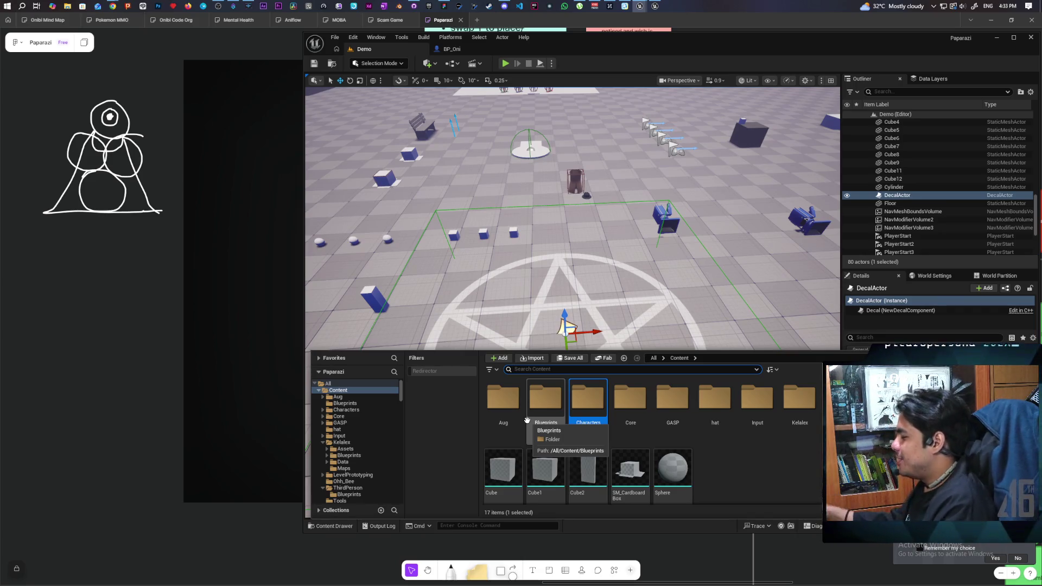
scroll(556, 258, up, 5)
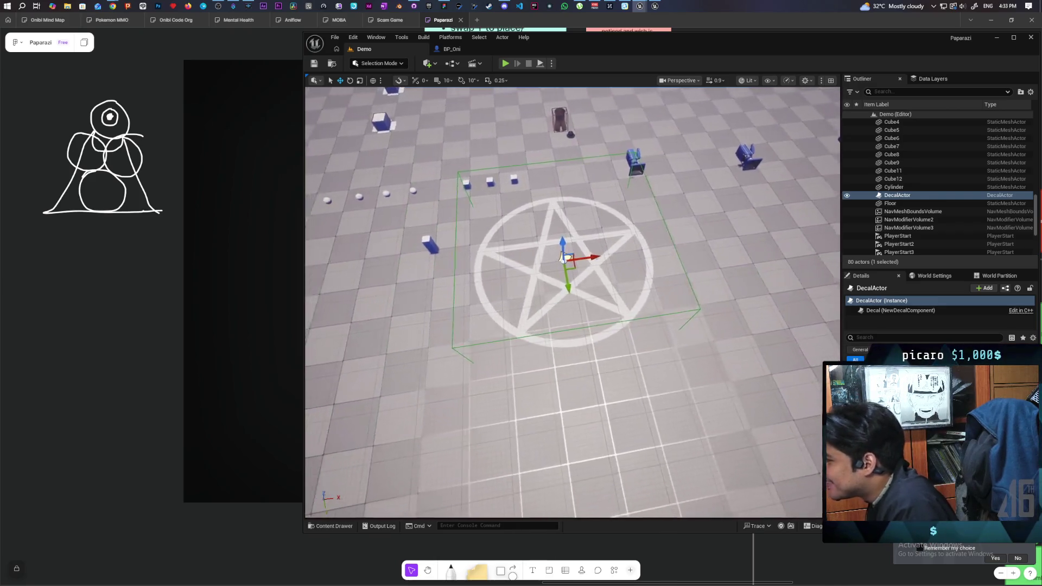
drag(557, 257, 562, 184)
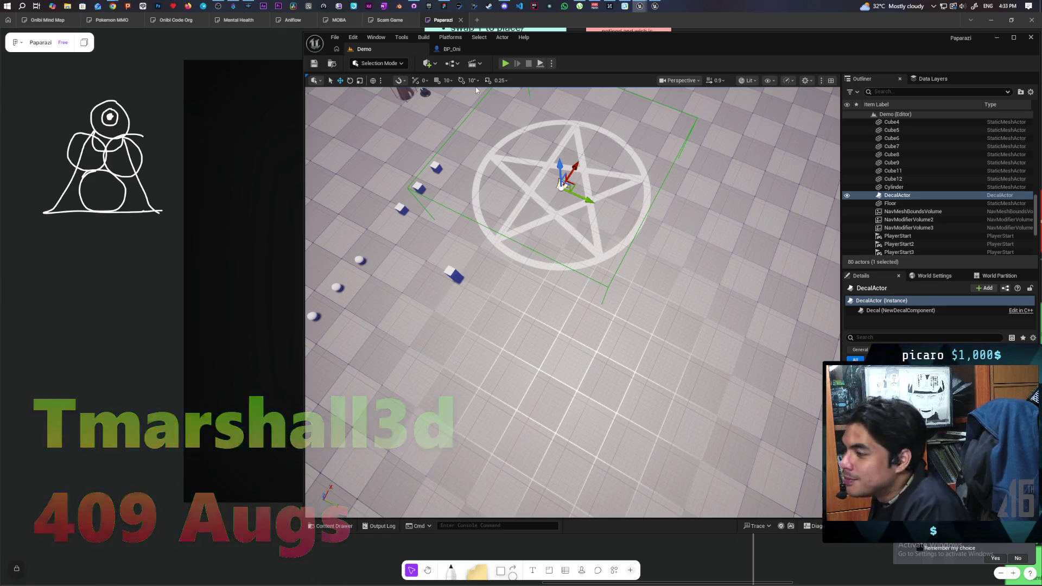
mouse_move(113, 3)
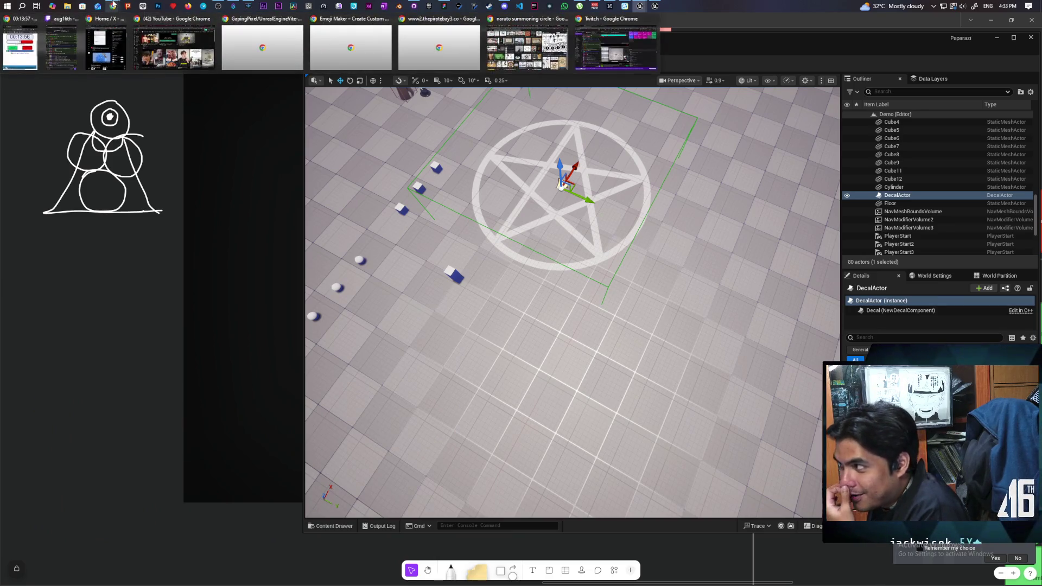
- Go back to the Elemental Japan pentagram article and begin scrolling down it
click(527, 49)
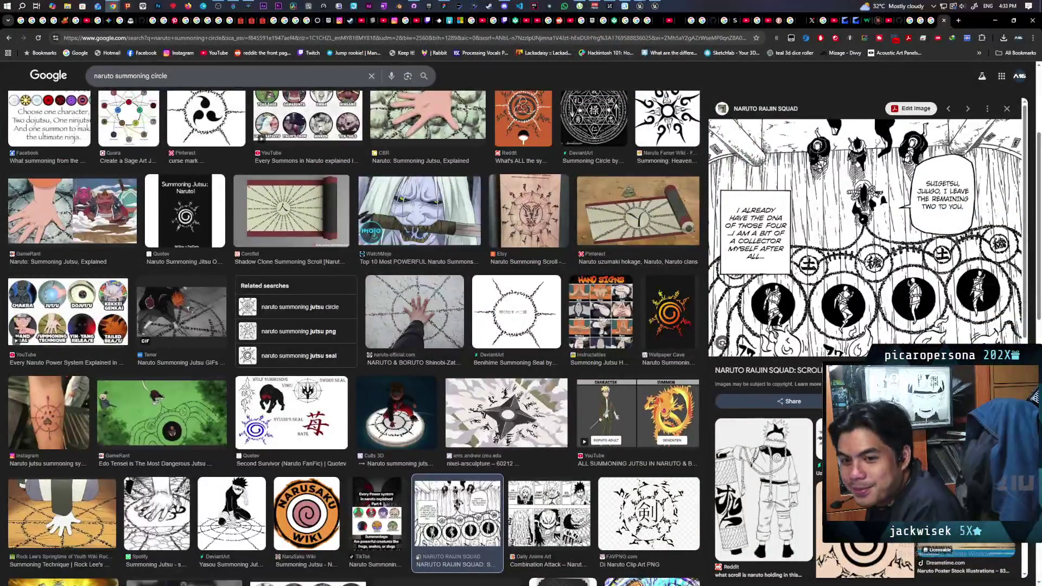
key(alt+Right)
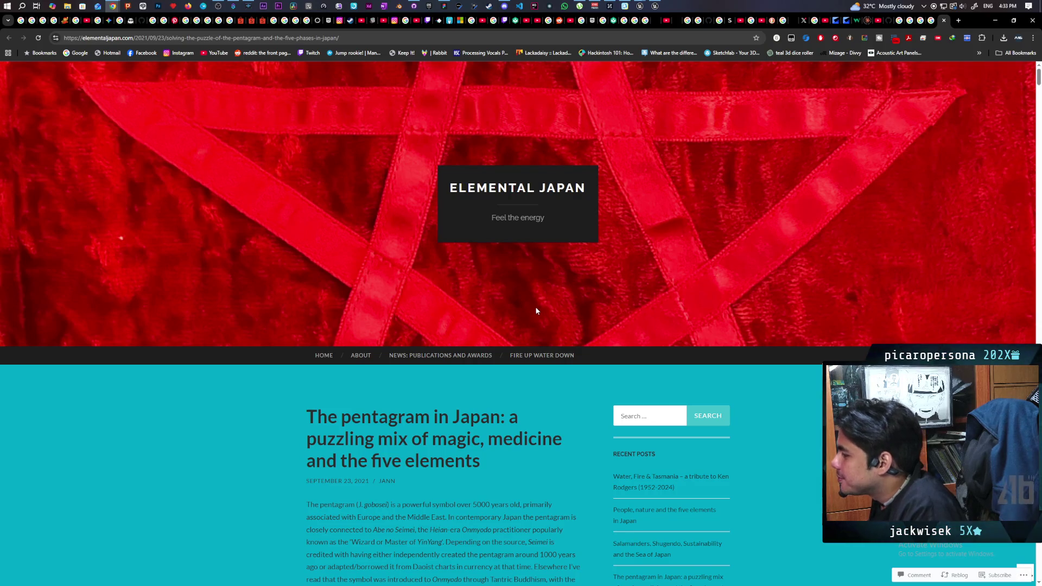
scroll(536, 309, down, 3)
scroll(517, 317, down, 3)
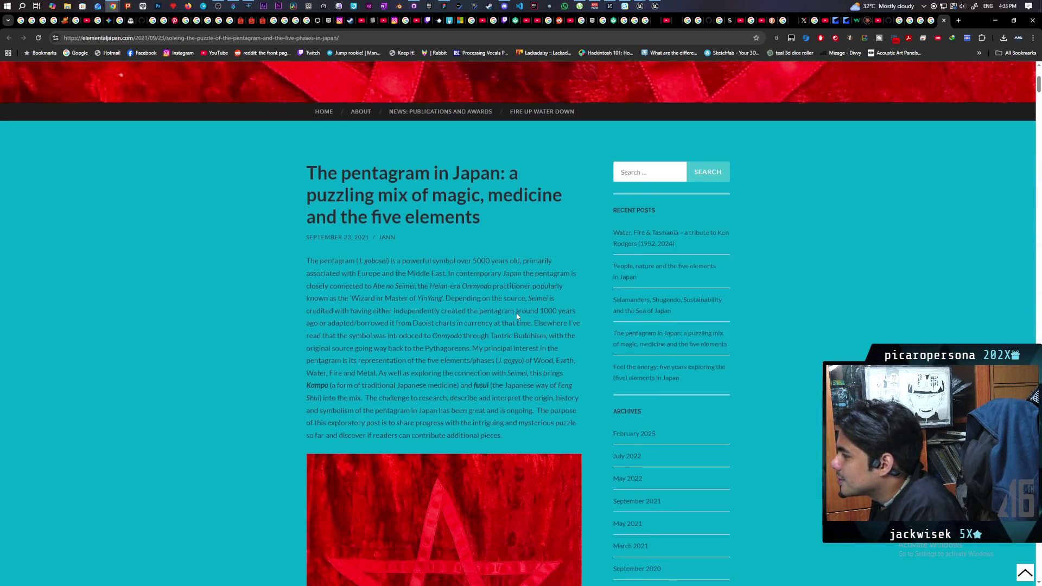
scroll(516, 314, down, 3)
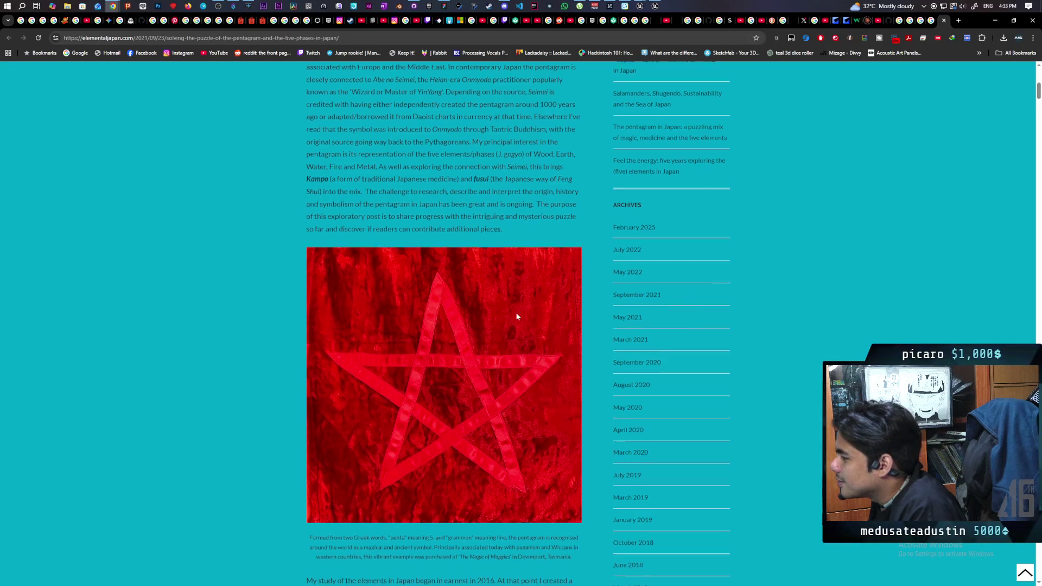
- Scroll past the T'ai Chi T'u diagram to the Question 2 heading
scroll(517, 315, down, 6)
scroll(516, 317, down, 1)
scroll(520, 314, down, 2)
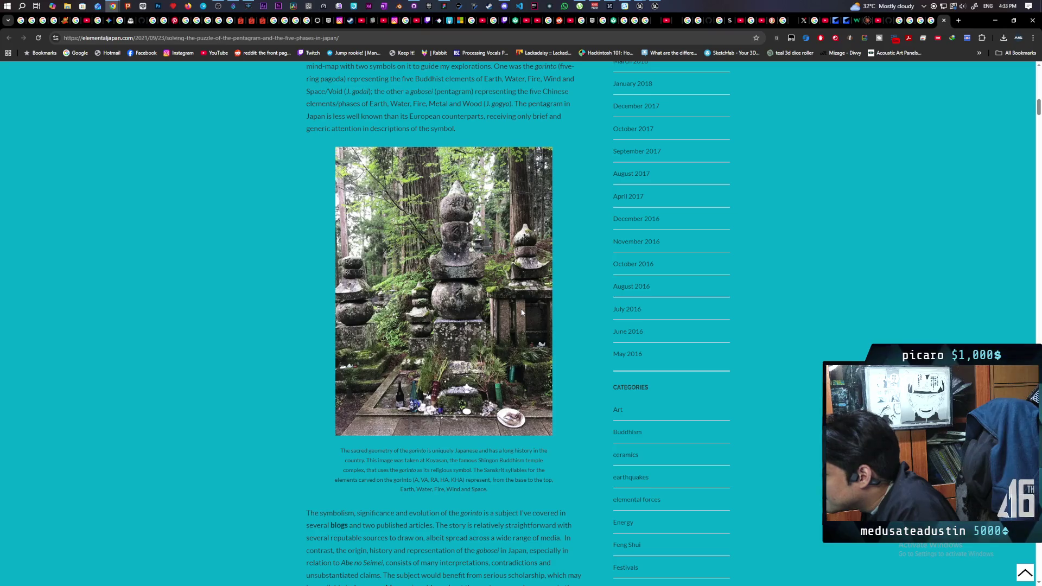
scroll(522, 312, down, 7)
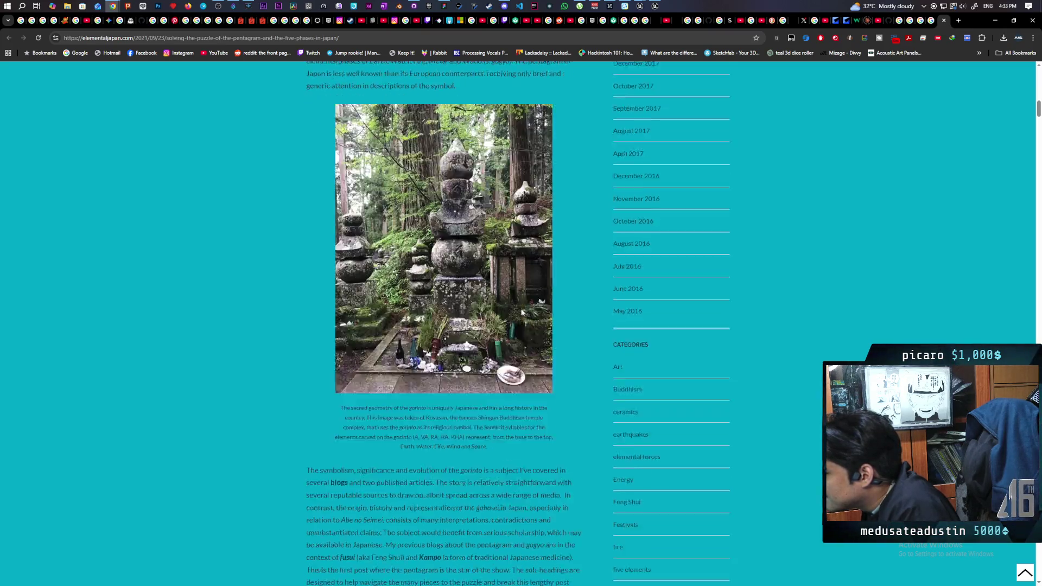
scroll(521, 312, down, 10)
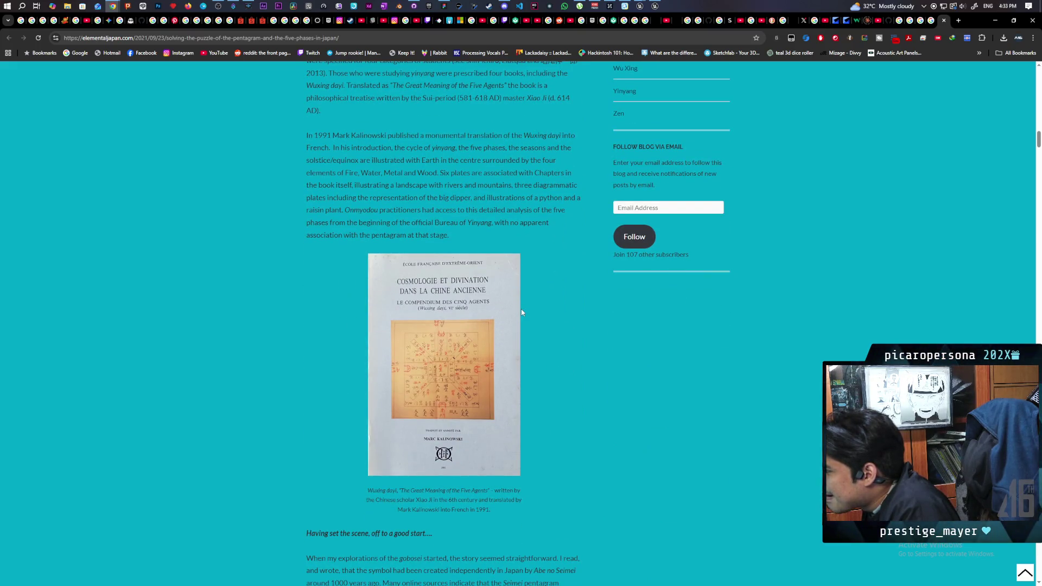
scroll(521, 312, down, 10)
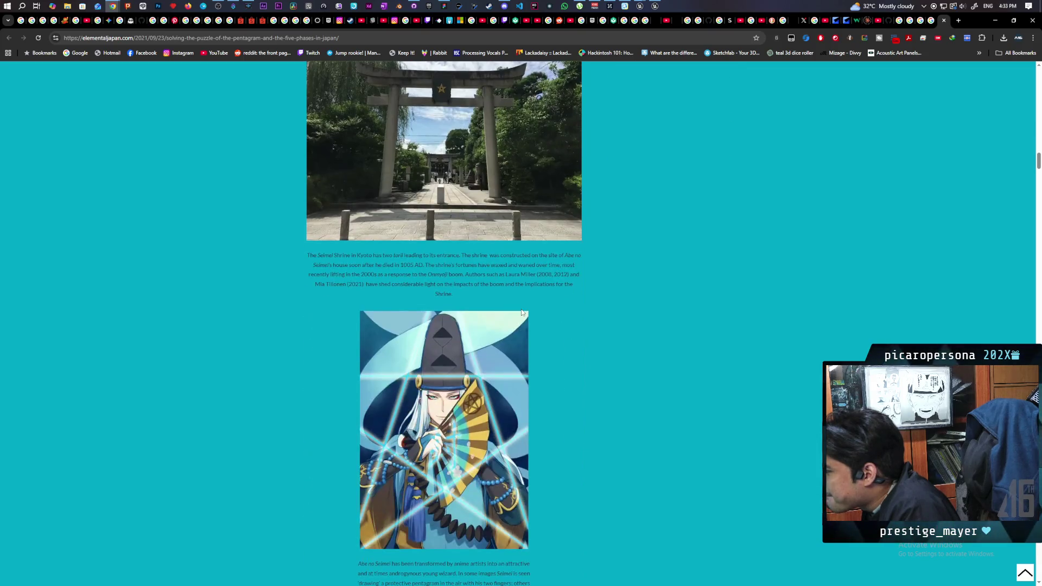
scroll(522, 312, up, 2)
scroll(521, 312, down, 4)
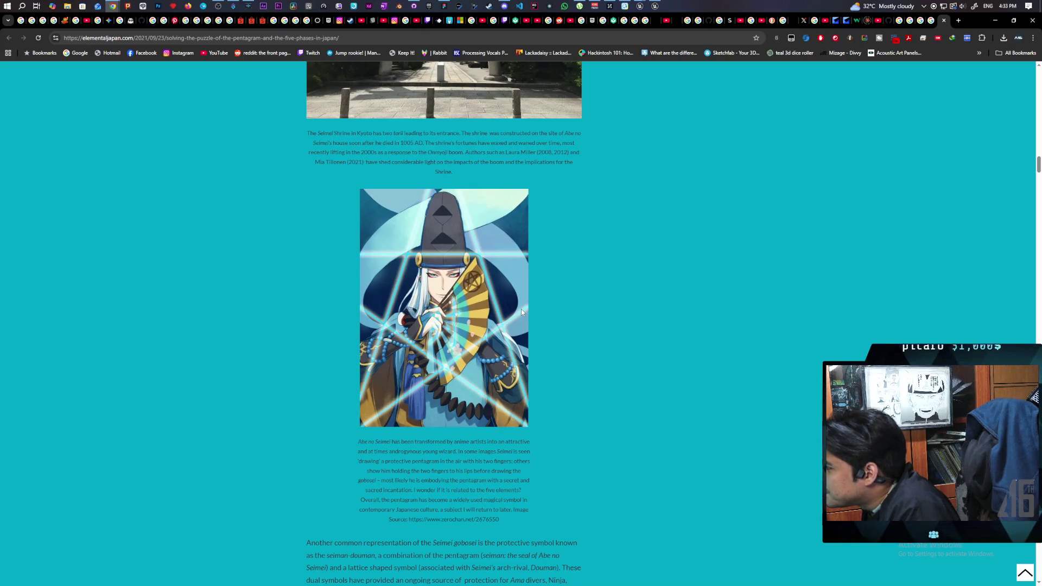
scroll(522, 313, down, 6)
scroll(521, 312, up, 3)
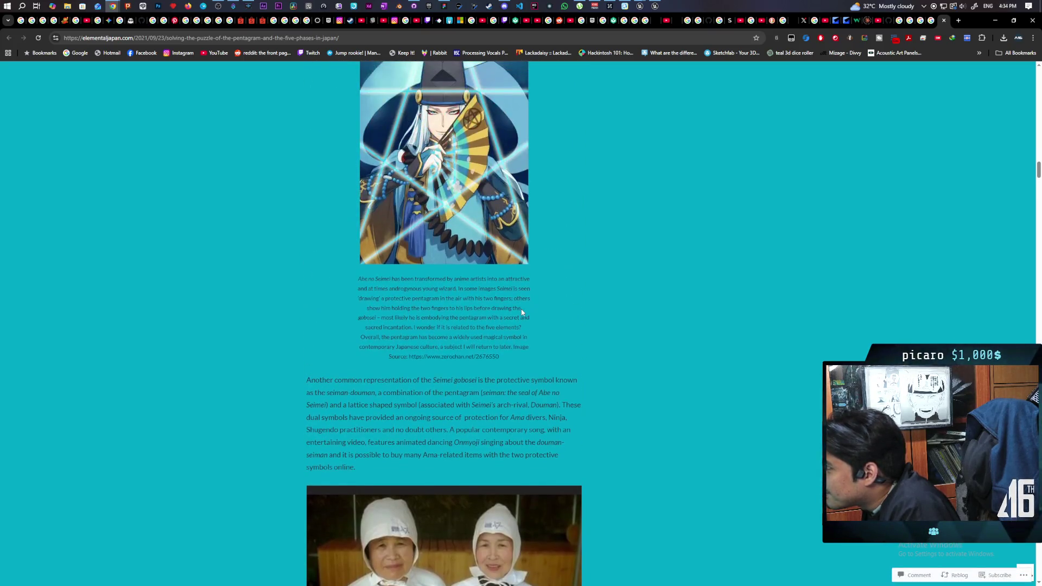
scroll(521, 312, up, 2)
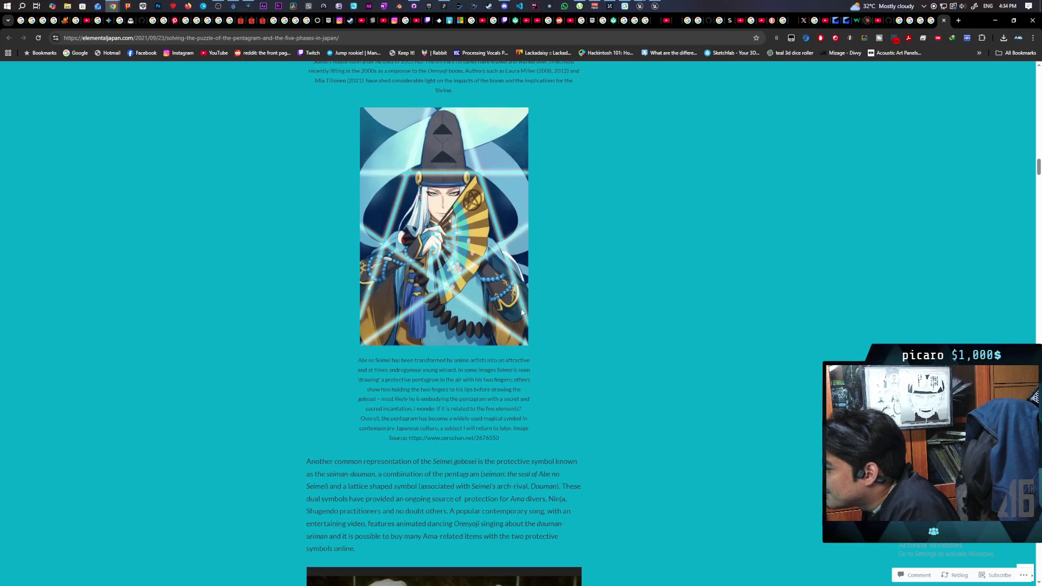
scroll(522, 312, down, 11)
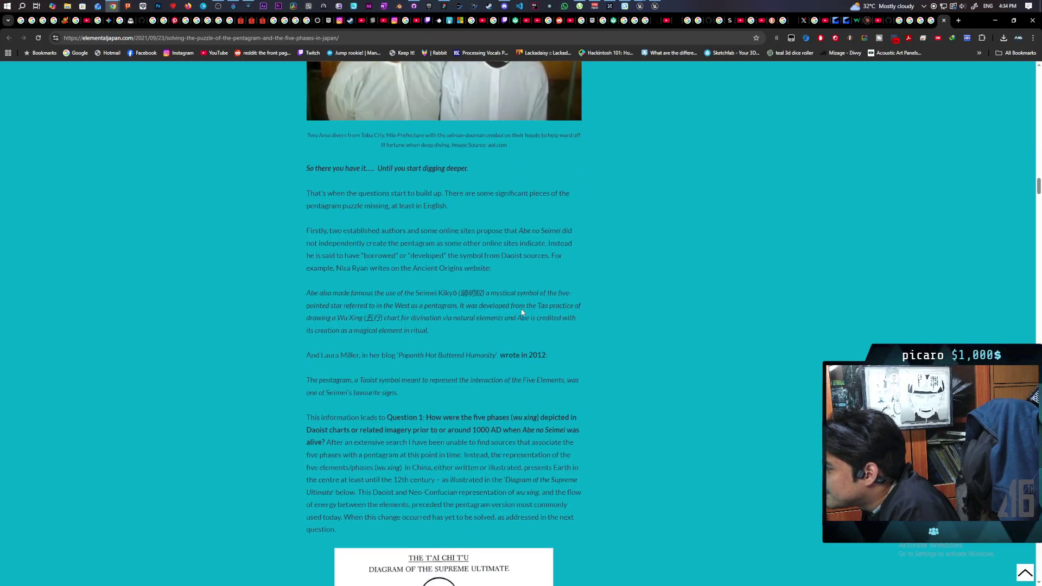
scroll(522, 313, down, 8)
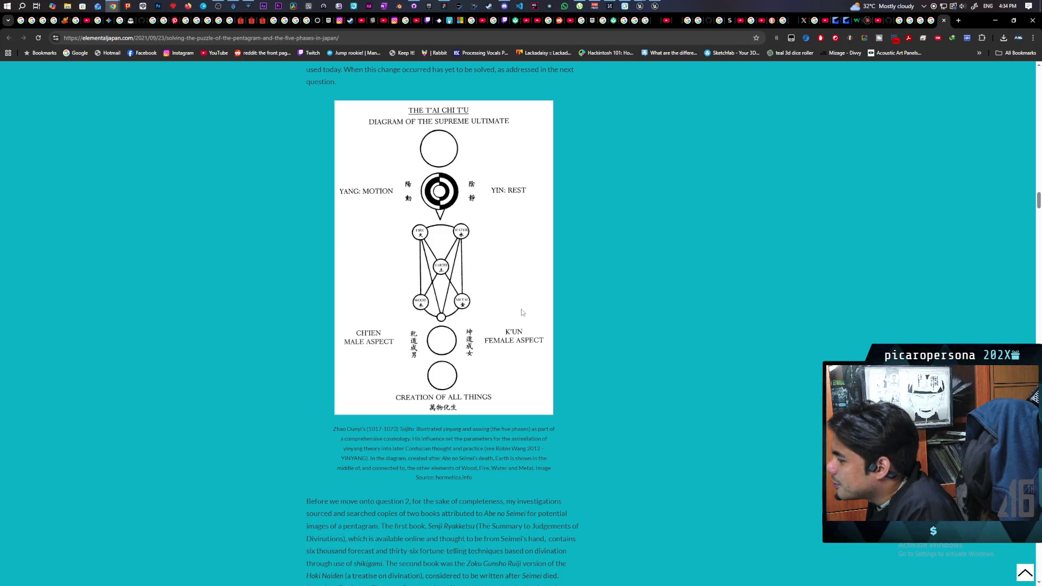
scroll(522, 313, down, 3)
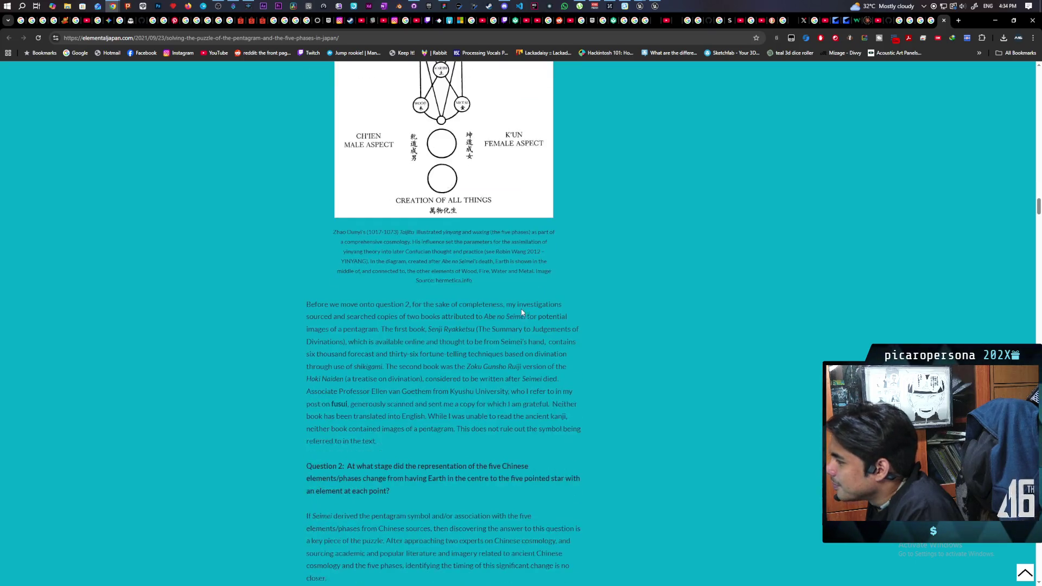
scroll(522, 313, down, 10)
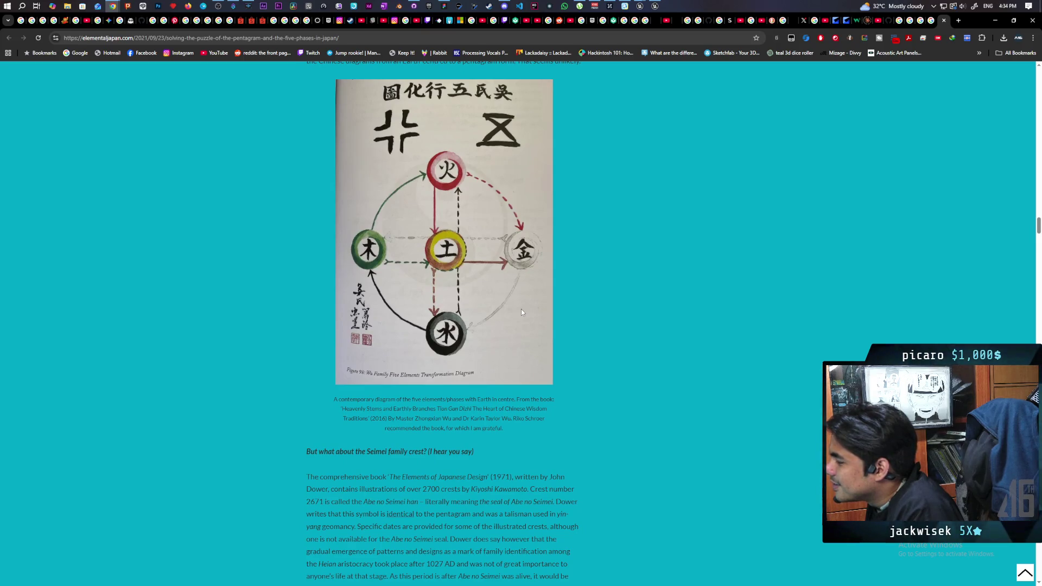
- Scroll down the article past the Dower book cover and the bellflower photo
scroll(522, 313, down, 5)
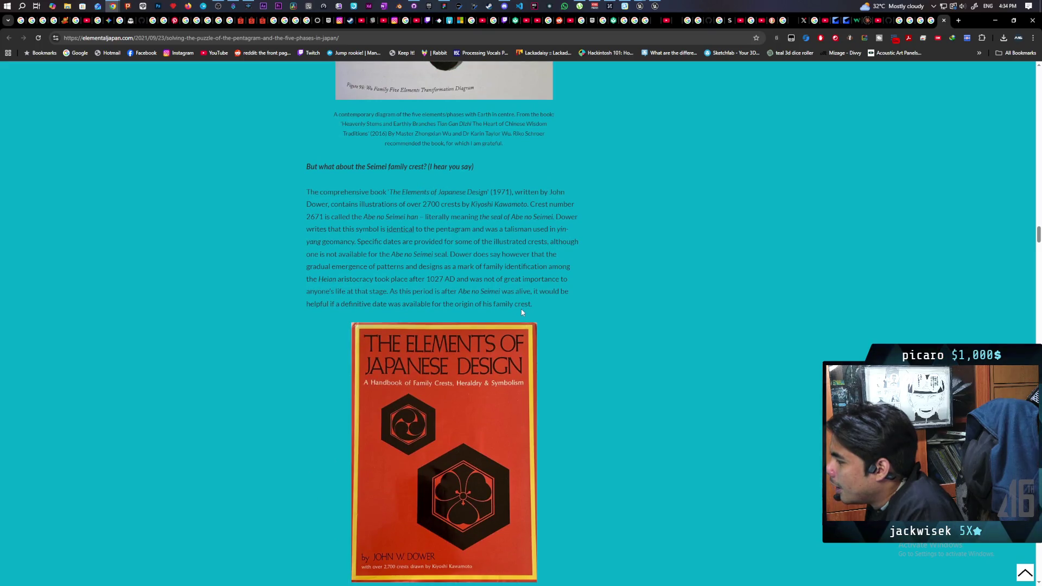
scroll(522, 313, down, 6)
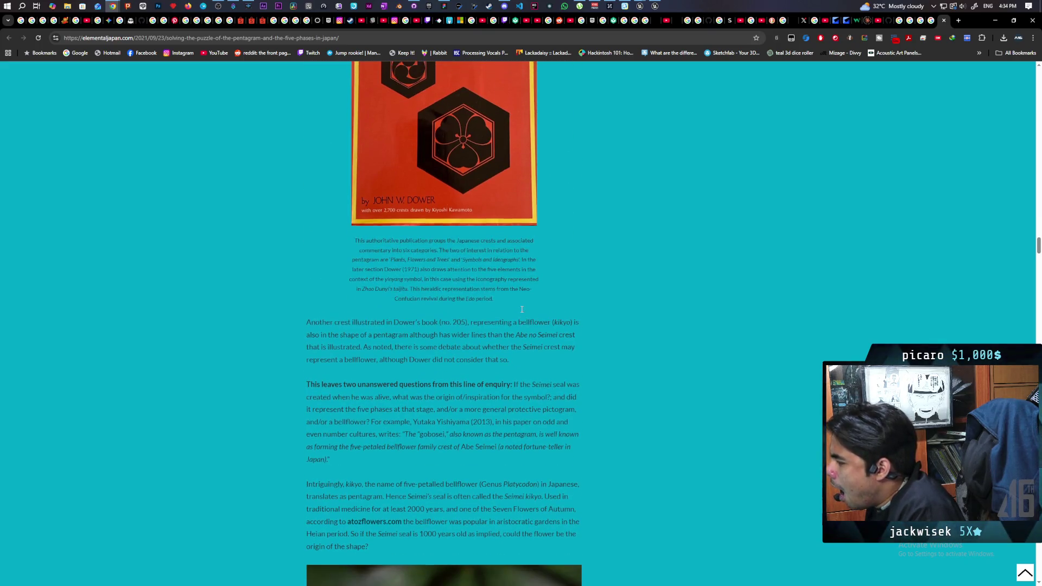
scroll(522, 309, up, 3)
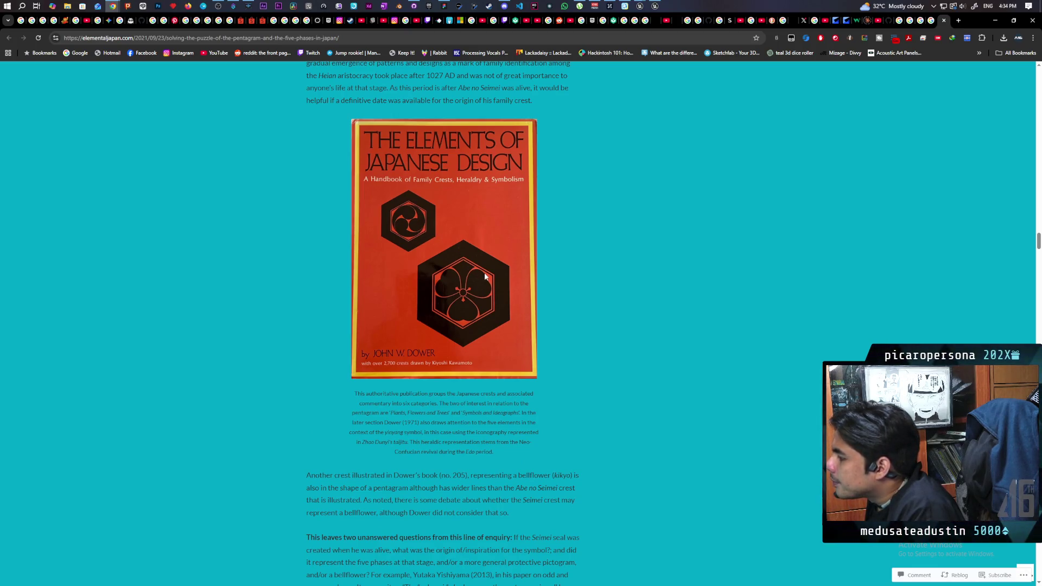
scroll(484, 277, down, 10)
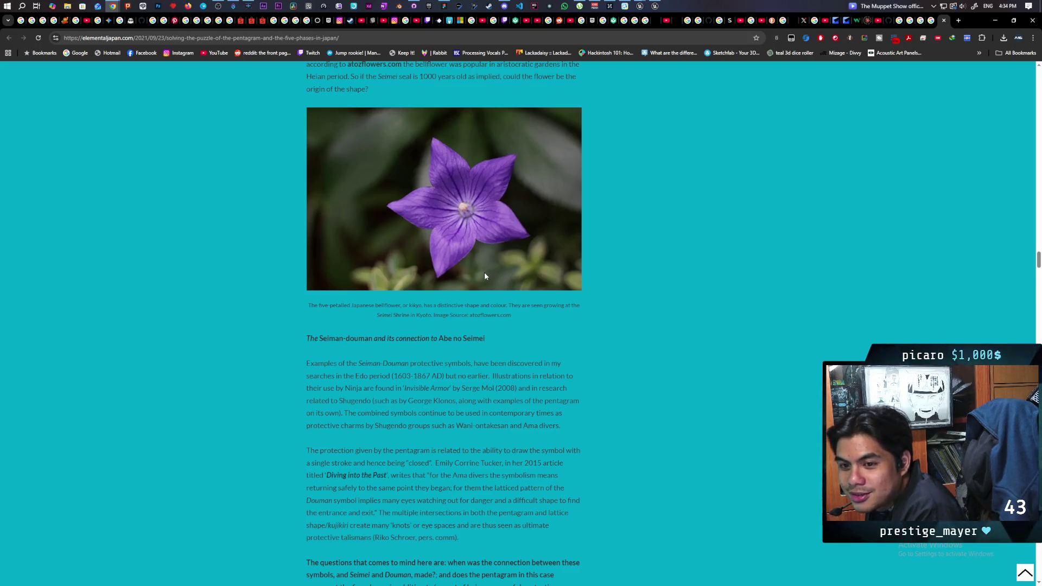
scroll(484, 276, down, 2)
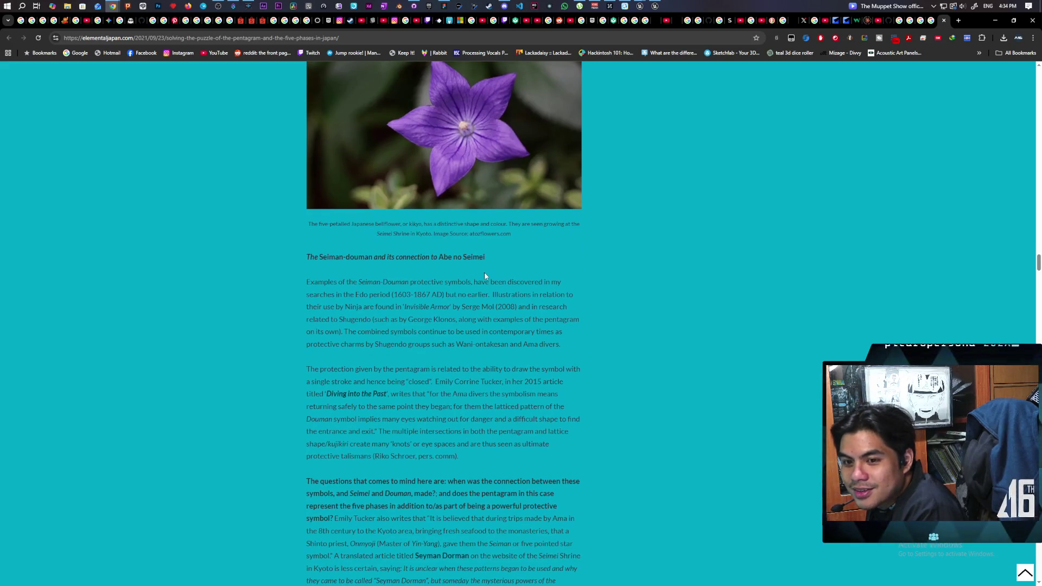
scroll(484, 276, up, 5)
scroll(485, 277, up, 7)
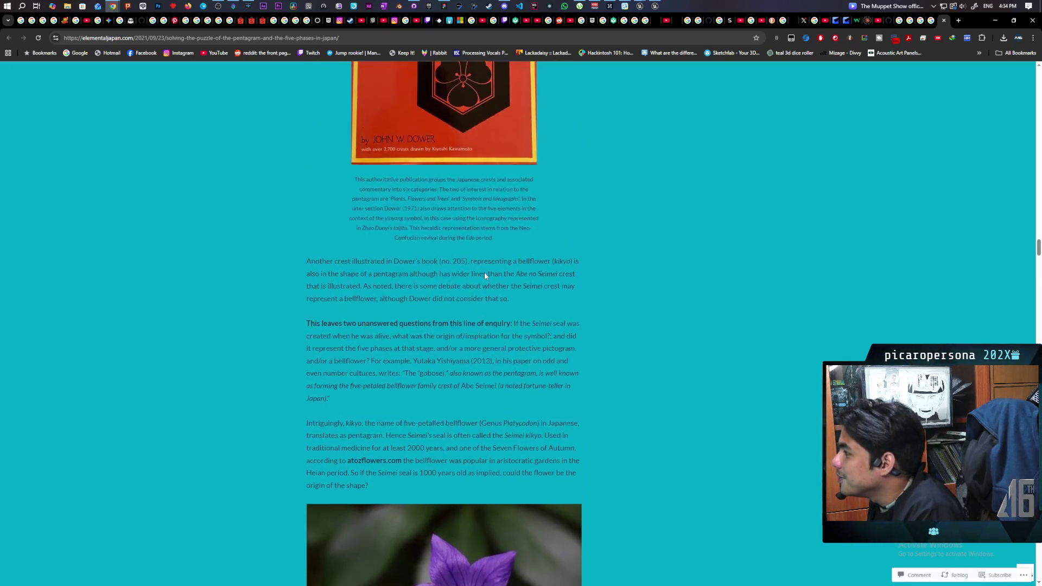
scroll(484, 277, down, 4)
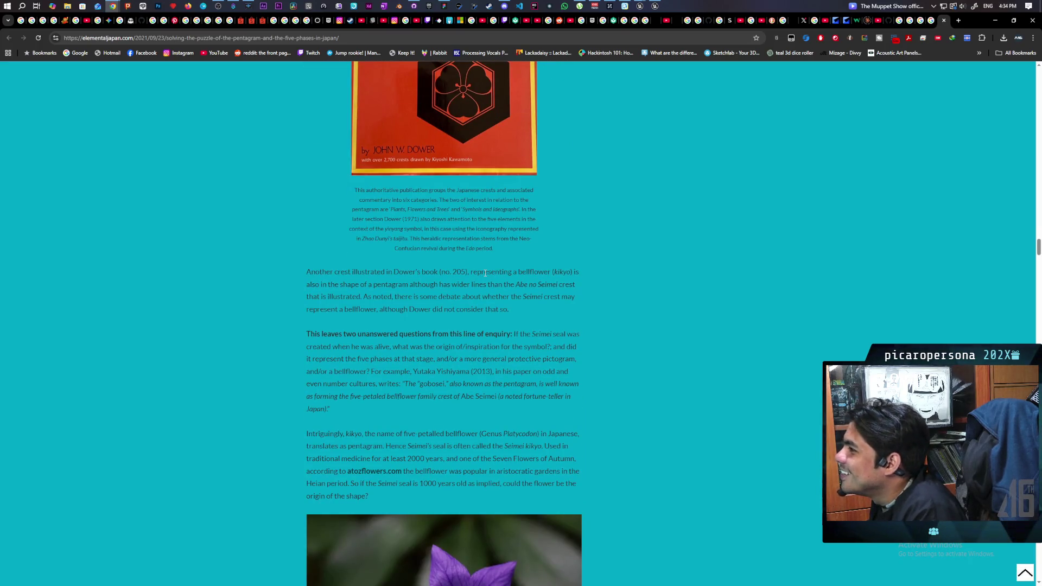
scroll(484, 273, up, 1)
scroll(485, 273, up, 3)
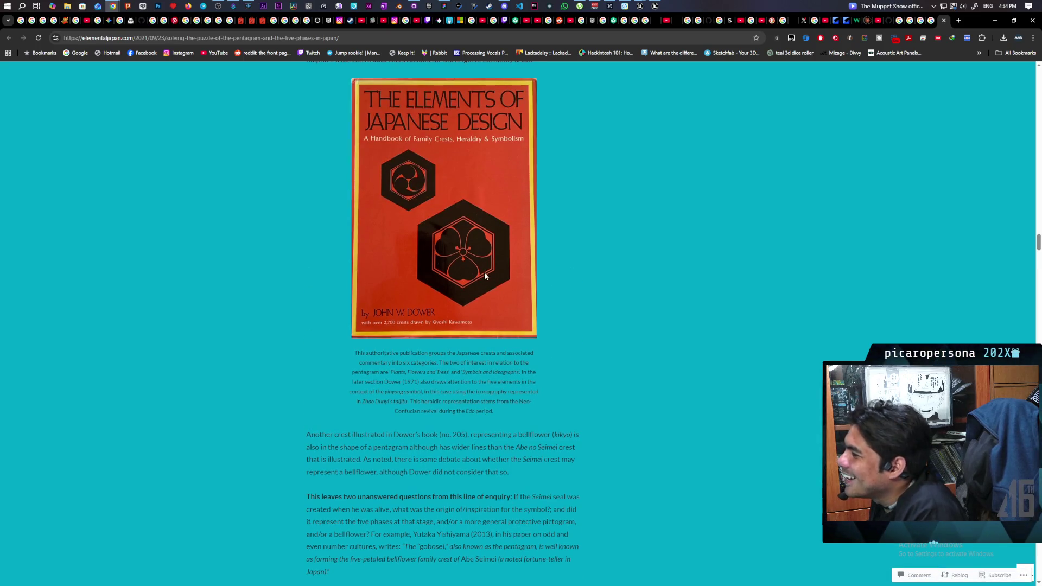
scroll(485, 277, down, 2)
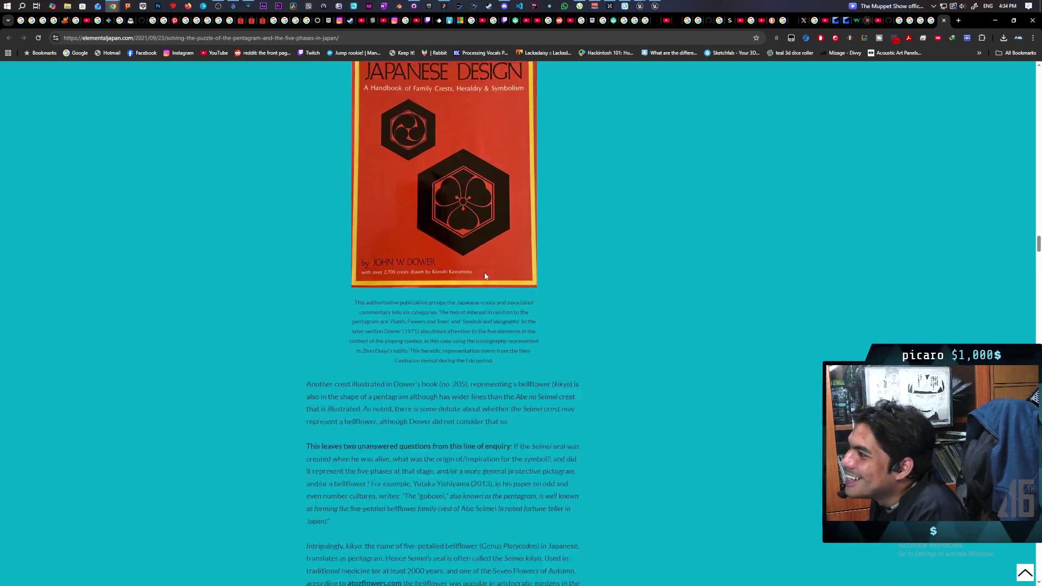
scroll(484, 277, down, 2)
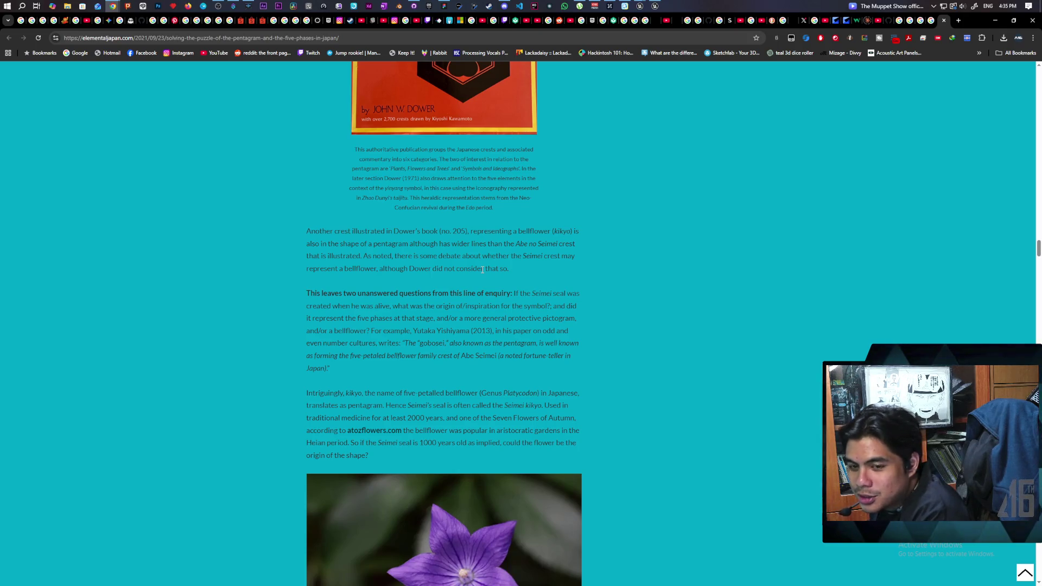
scroll(482, 270, down, 15)
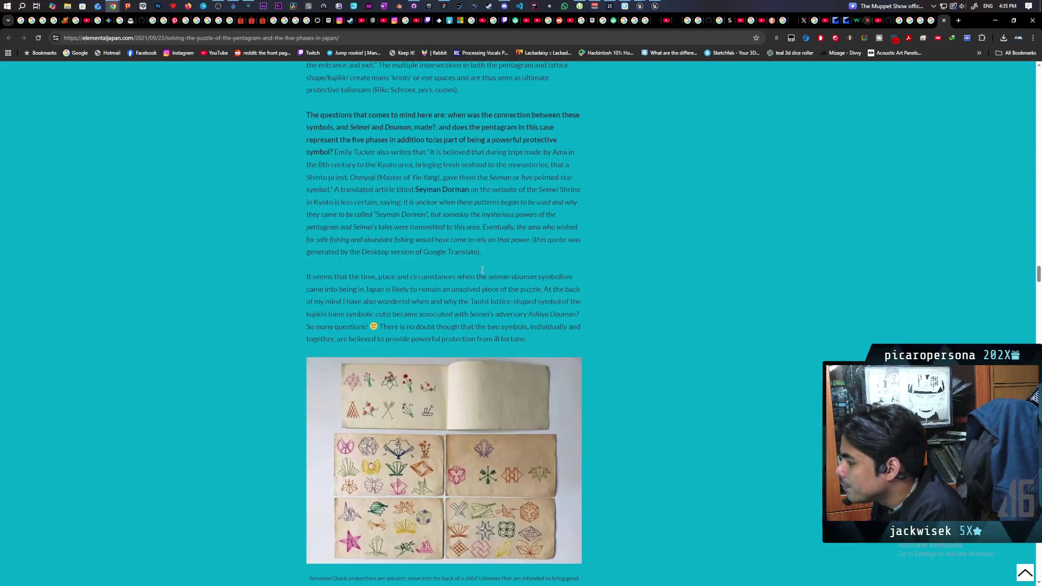
scroll(482, 270, down, 15)
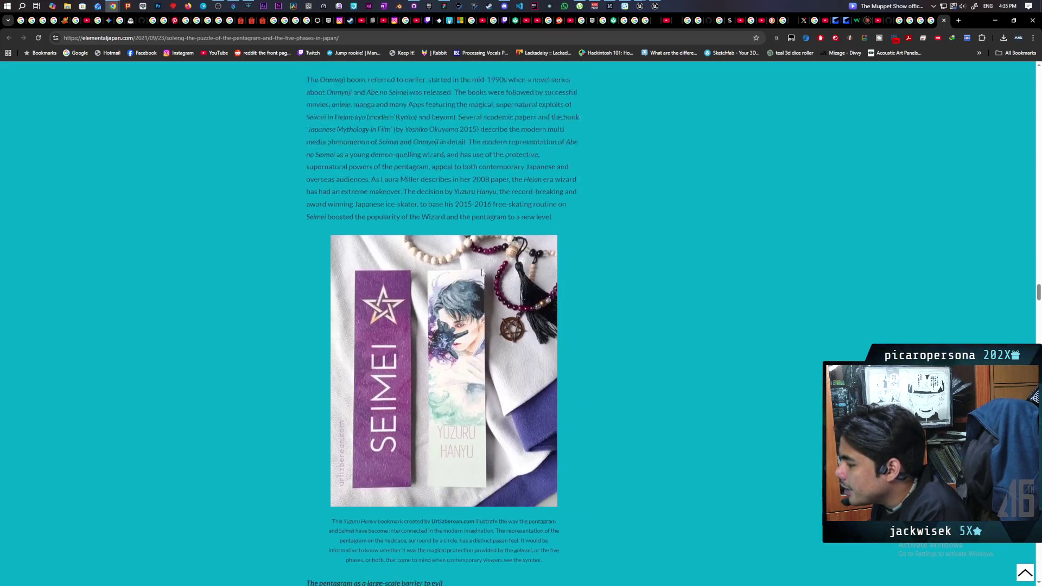
scroll(482, 271, down, 1)
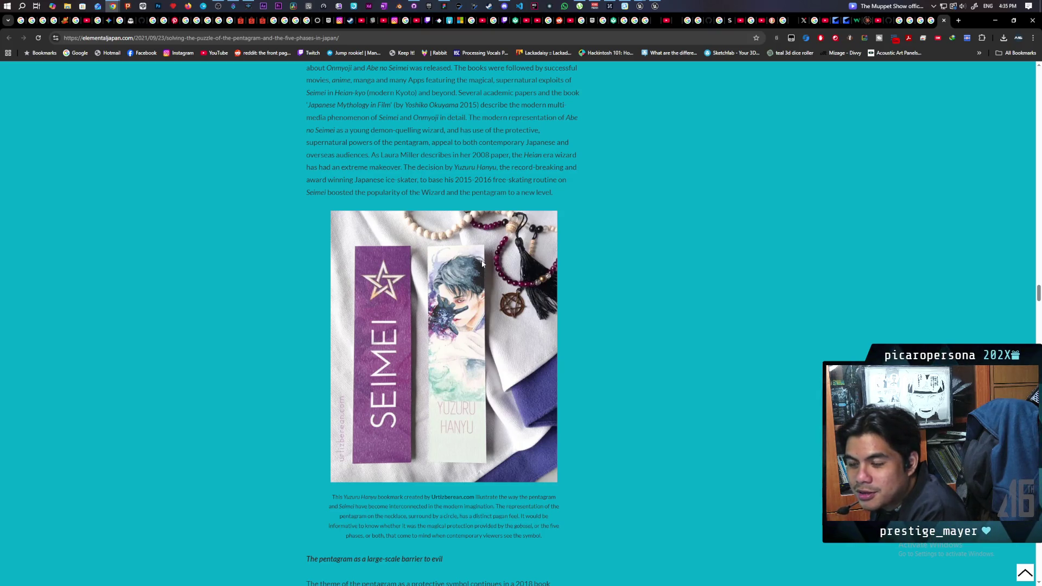
- Continue past the Seimei bookmark images to the concluding 'Writing this post' paragraphs
mouse_move(220, 8)
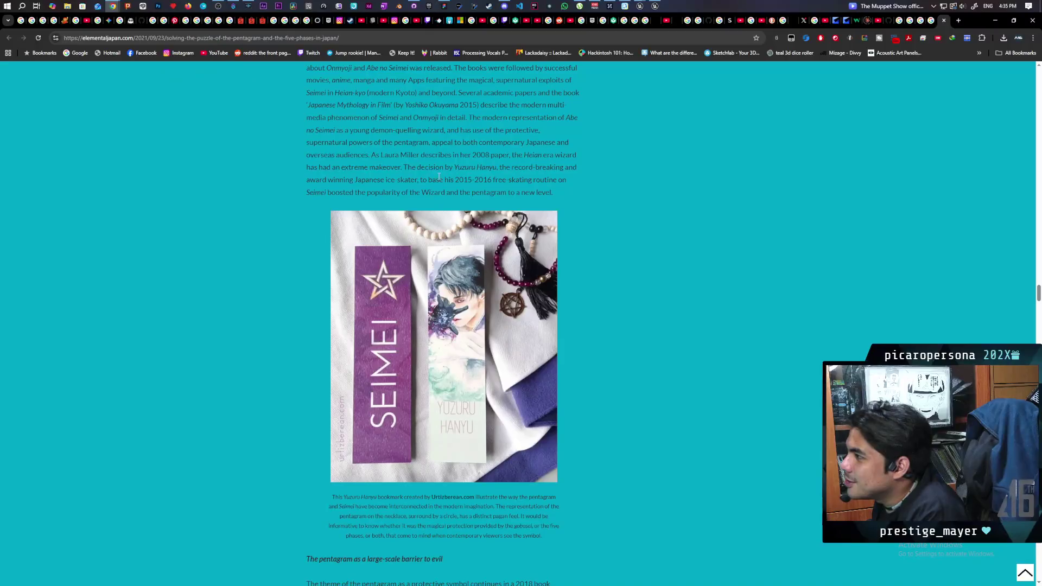
scroll(206, 220, down, 8)
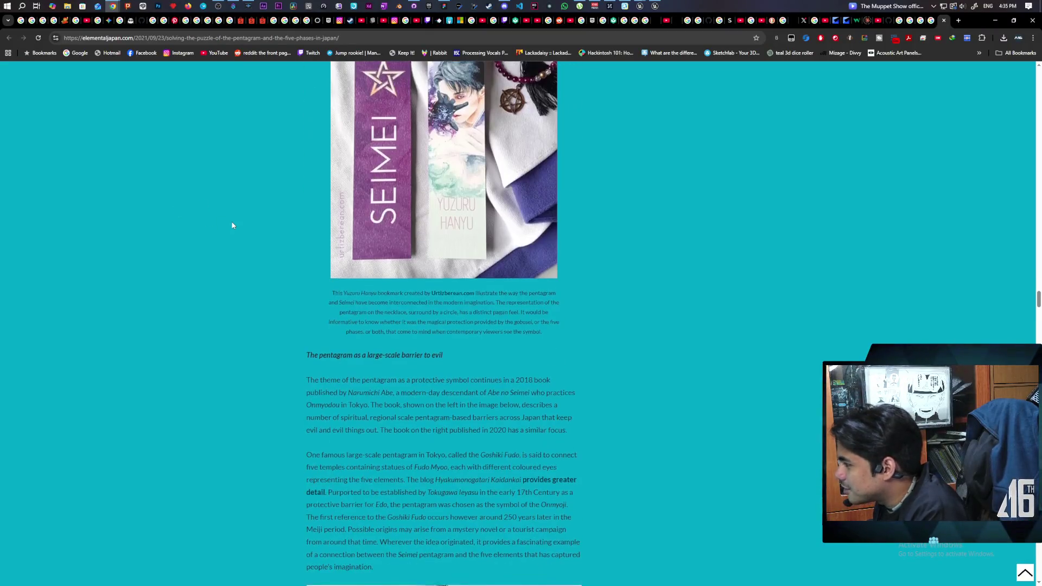
scroll(232, 225, down, 7)
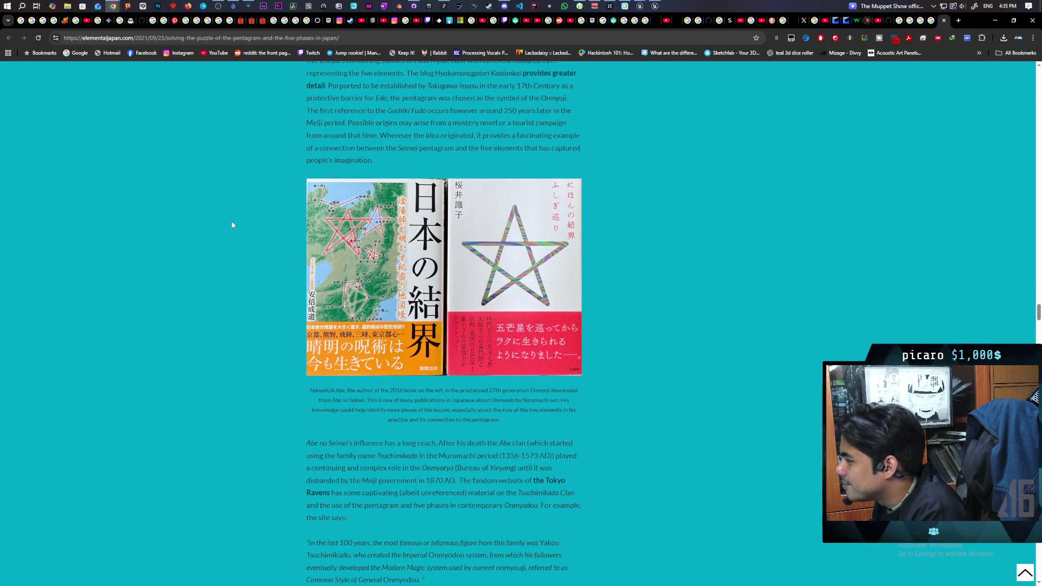
scroll(232, 225, down, 15)
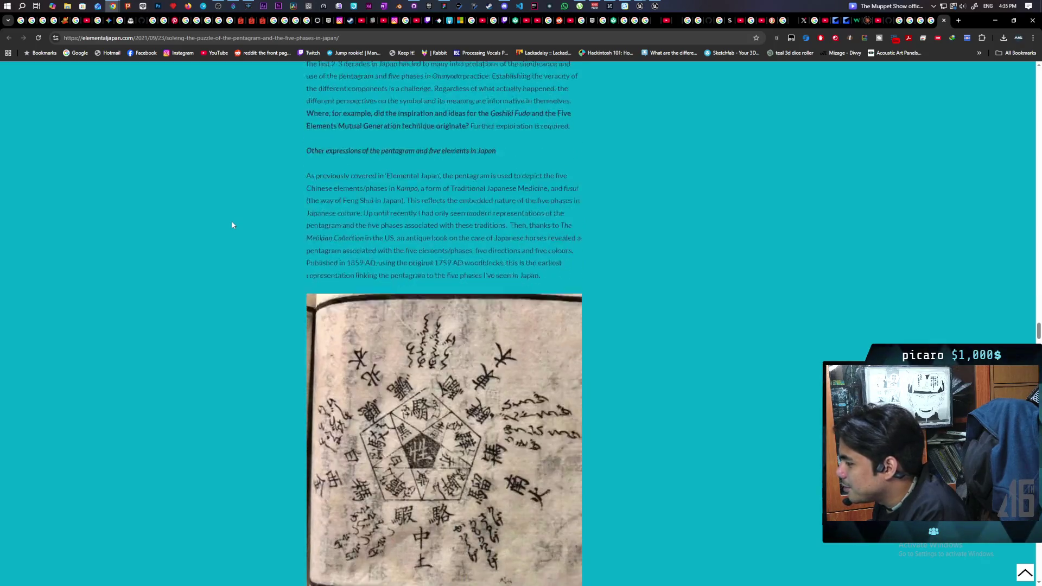
scroll(232, 225, down, 15)
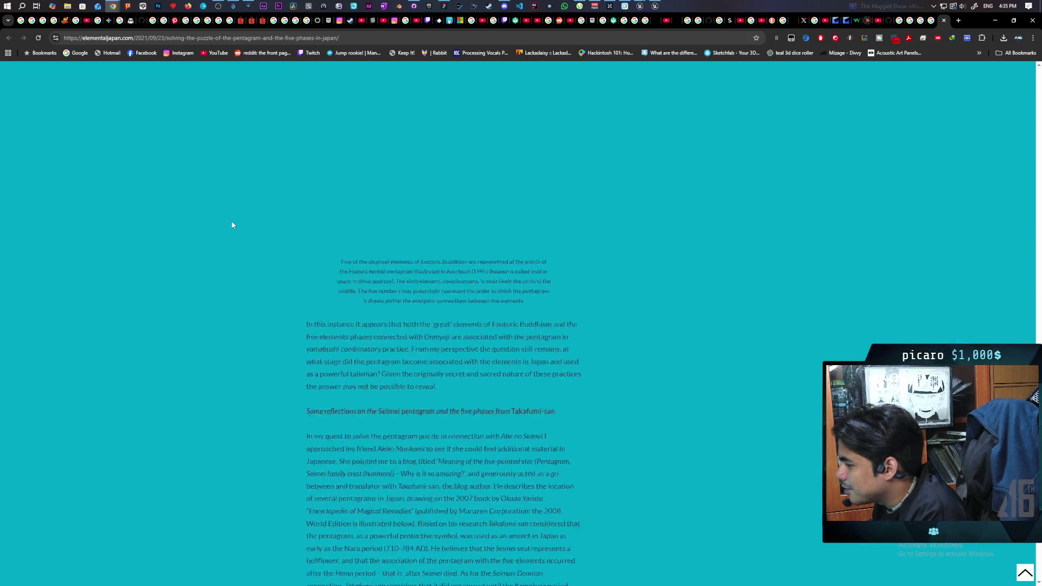
scroll(232, 225, down, 4)
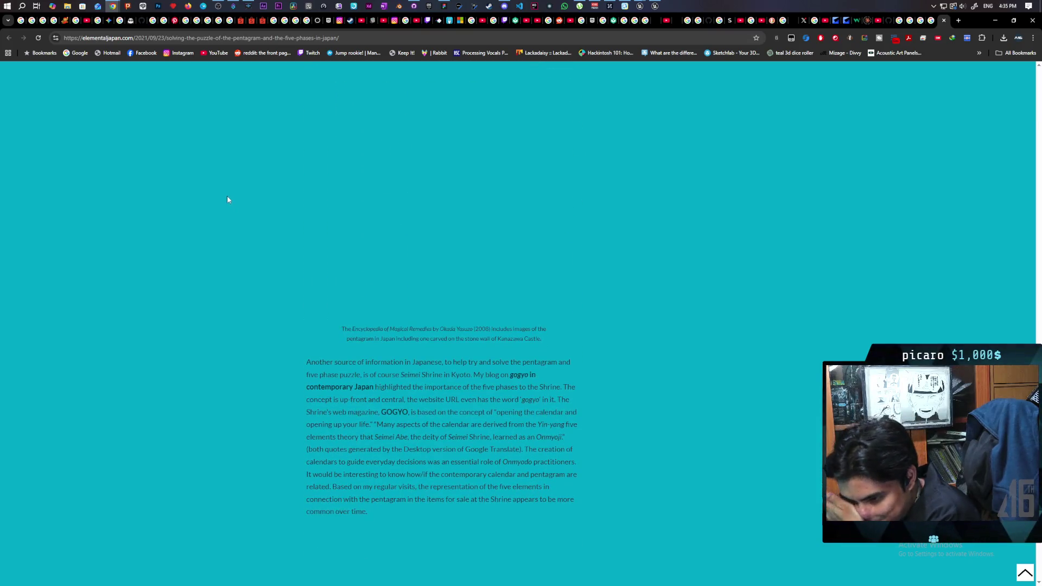
scroll(227, 210, down, 3)
scroll(235, 225, down, 10)
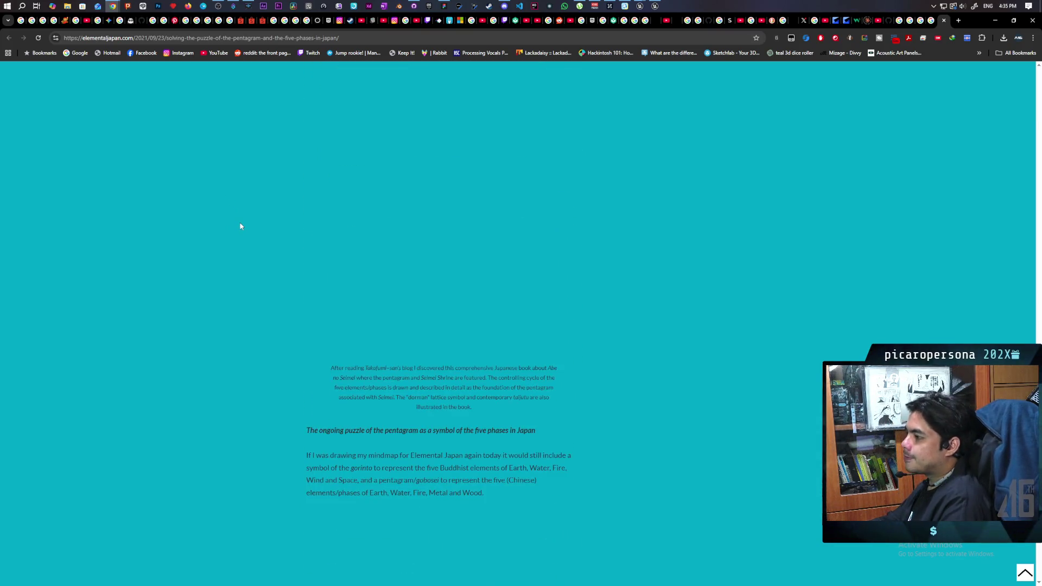
scroll(245, 231, down, 7)
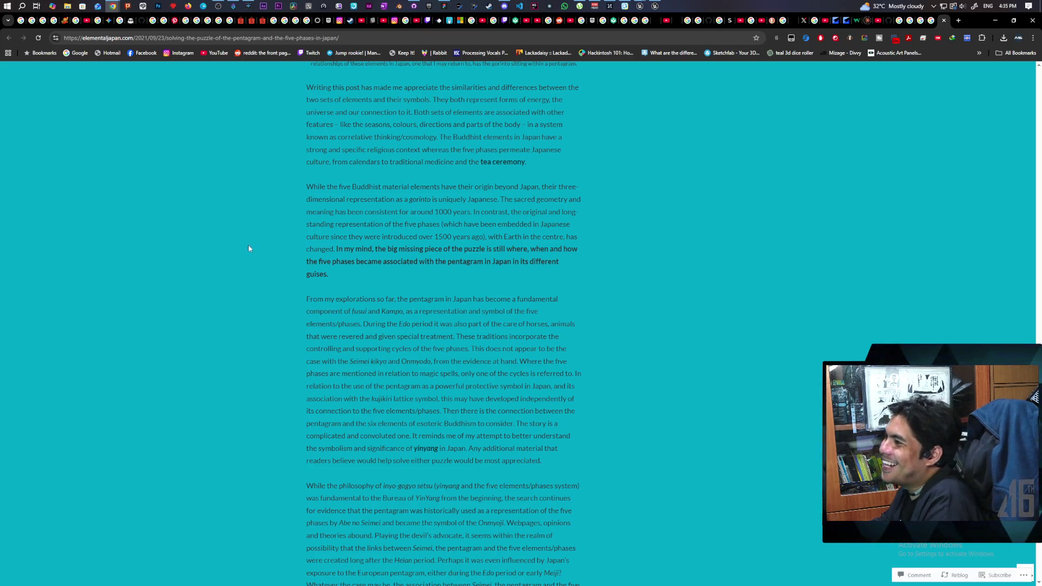
- Finish the article and close its tab, returning to the NARUTO RAIJIN SQUAD preview
scroll(243, 238, down, 10)
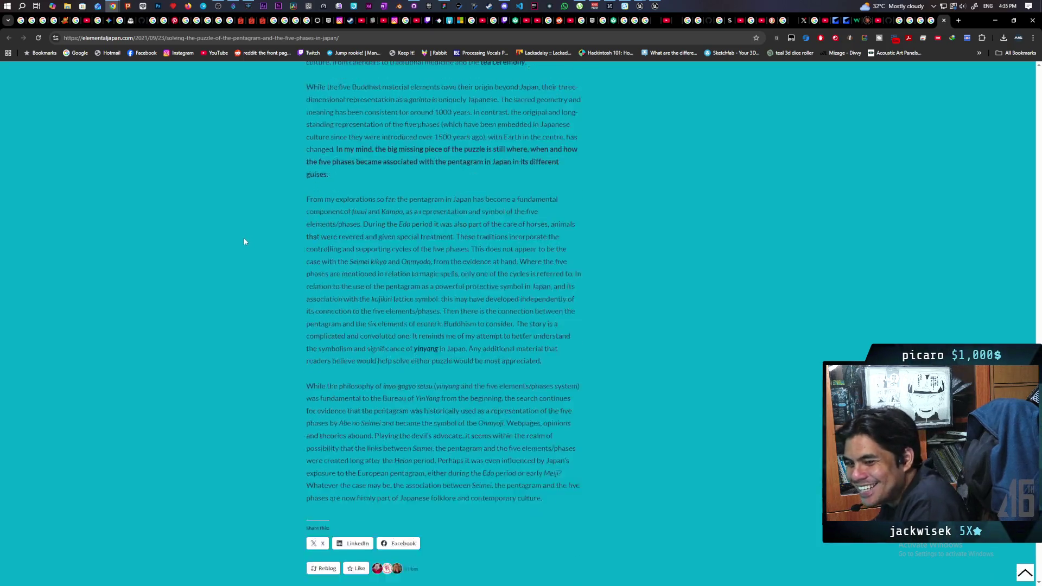
scroll(259, 235, down, 15)
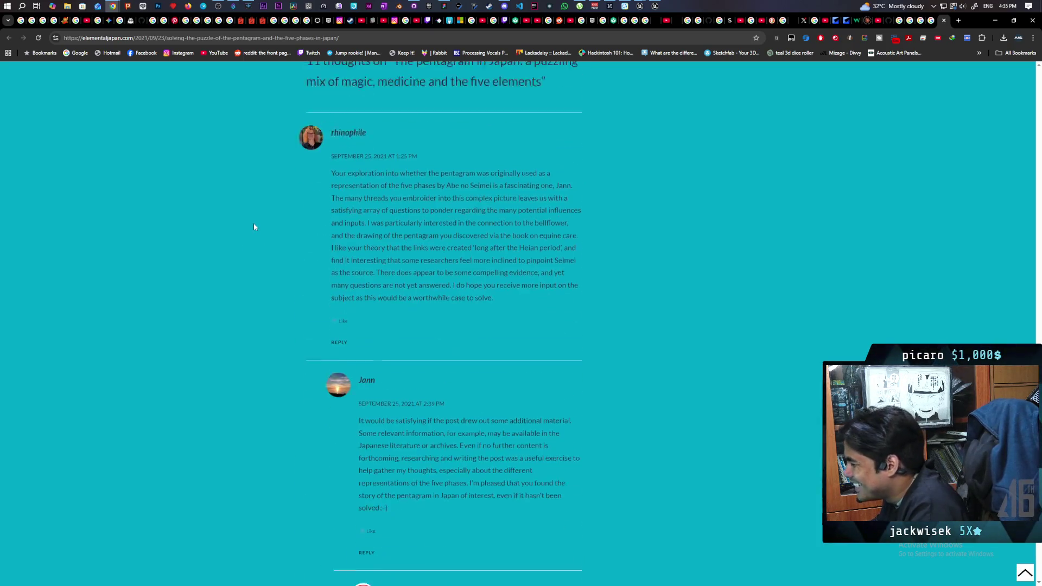
scroll(255, 233, down, 15)
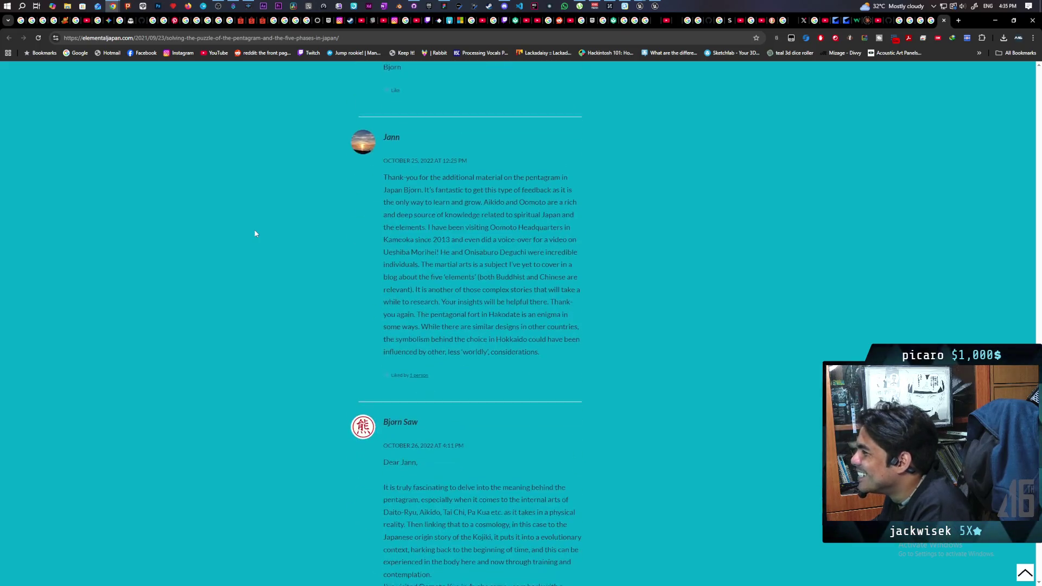
scroll(255, 234, up, 2)
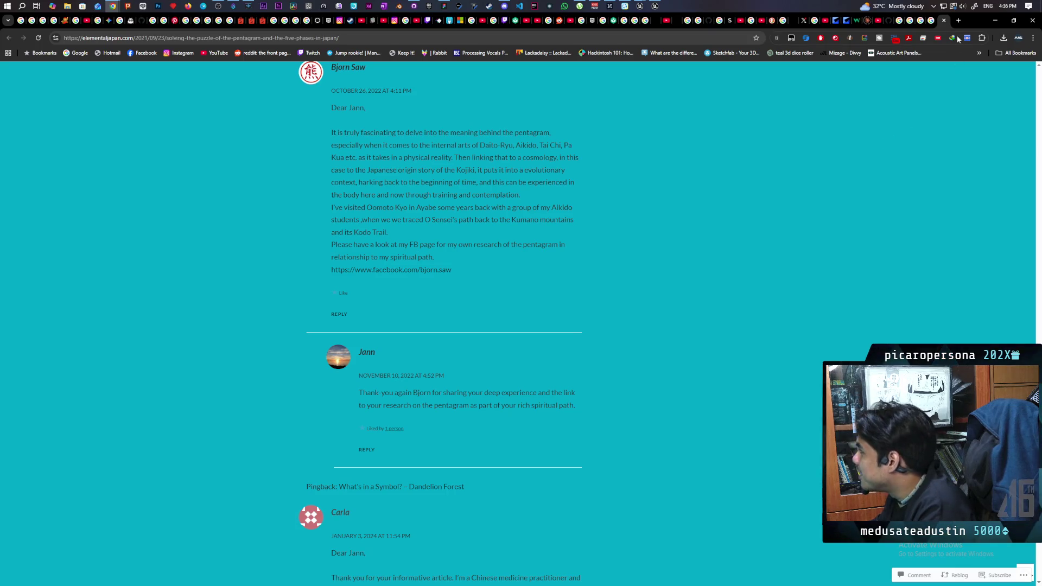
click(944, 21)
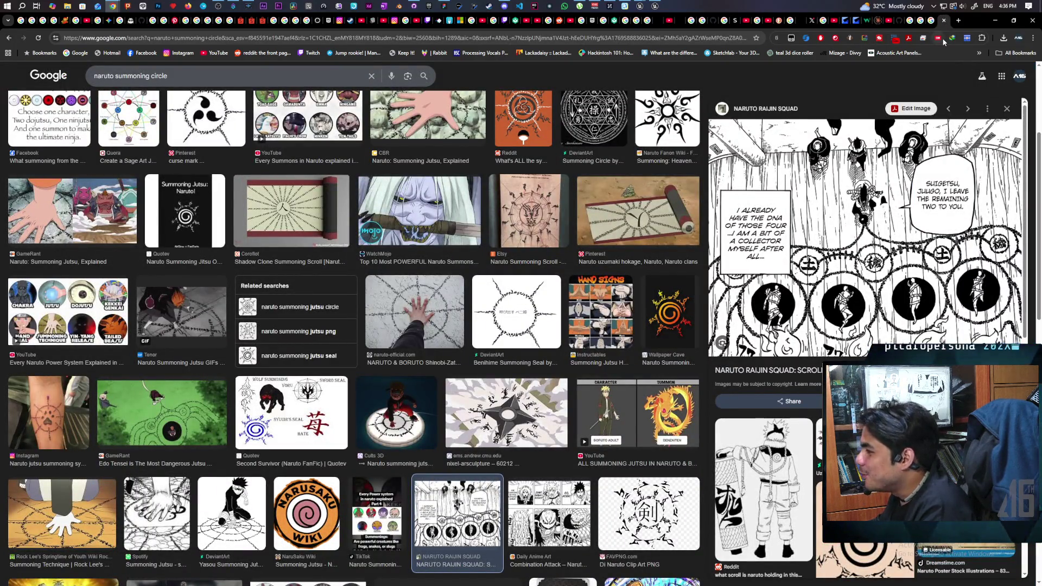
- Minimize Chrome to reveal the Unreal Demo level with the pentagram decal
click(994, 22)
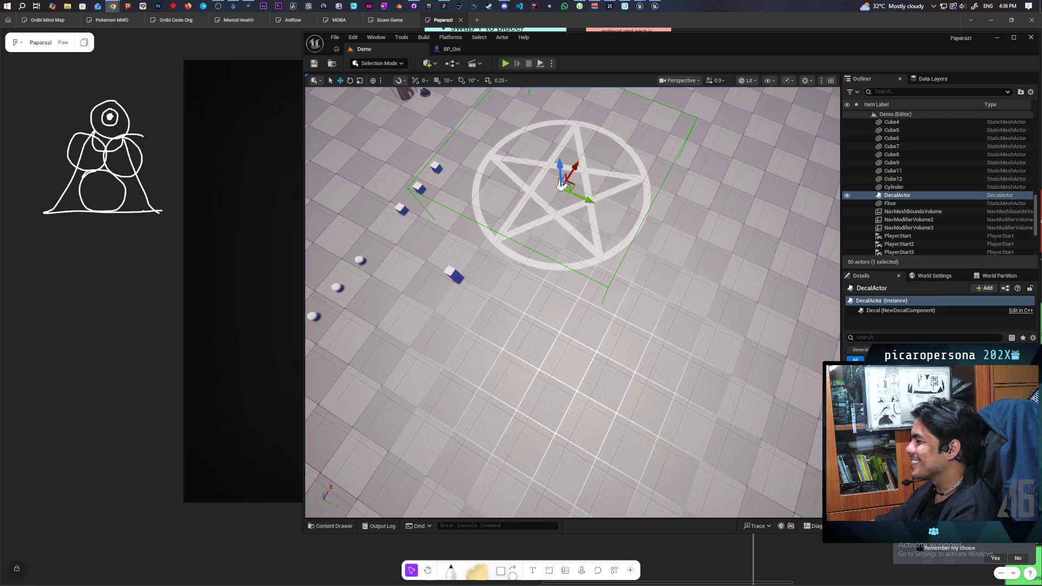
- Frame the pentagram DecalActor, zoom out and back in, and open its decal Color picker
key(f)
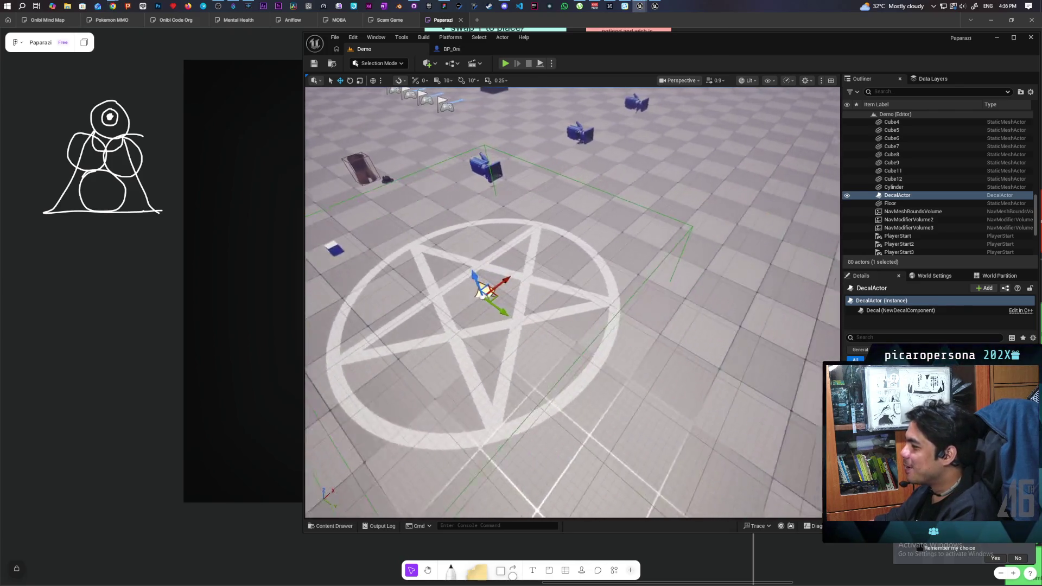
scroll(604, 301, down, 5)
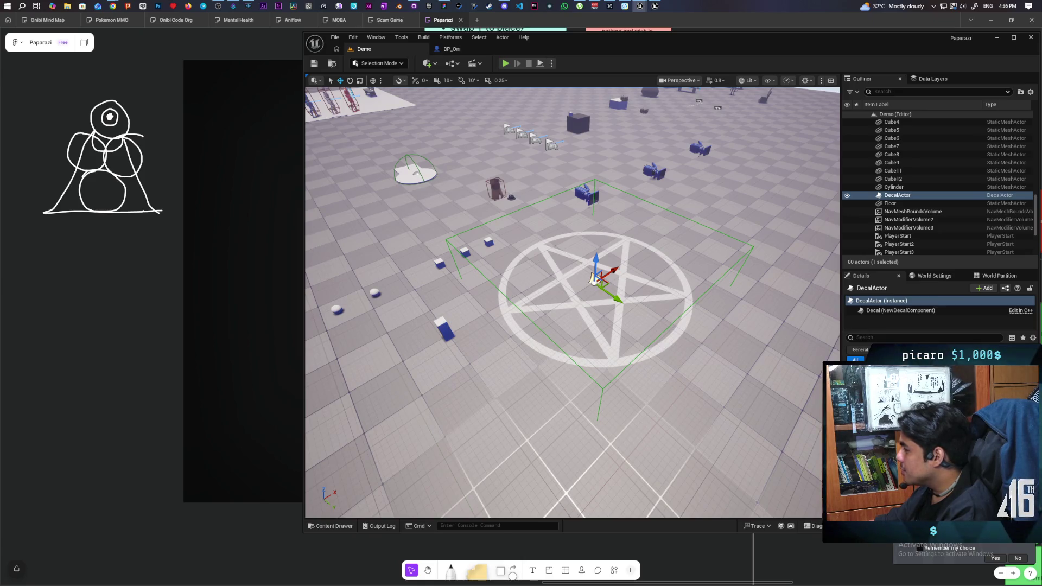
scroll(593, 279, down, 15)
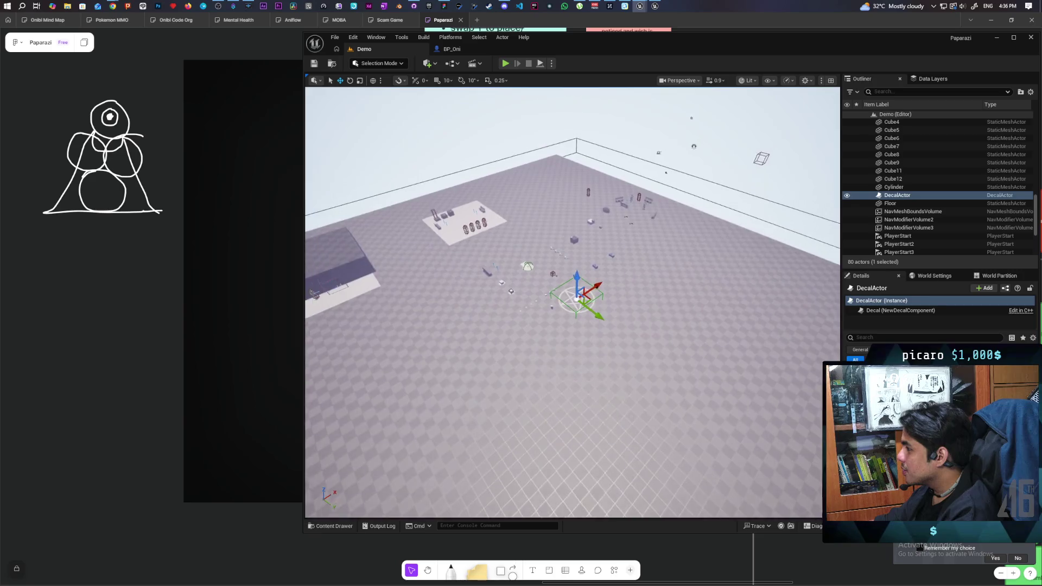
scroll(573, 303, down, 10)
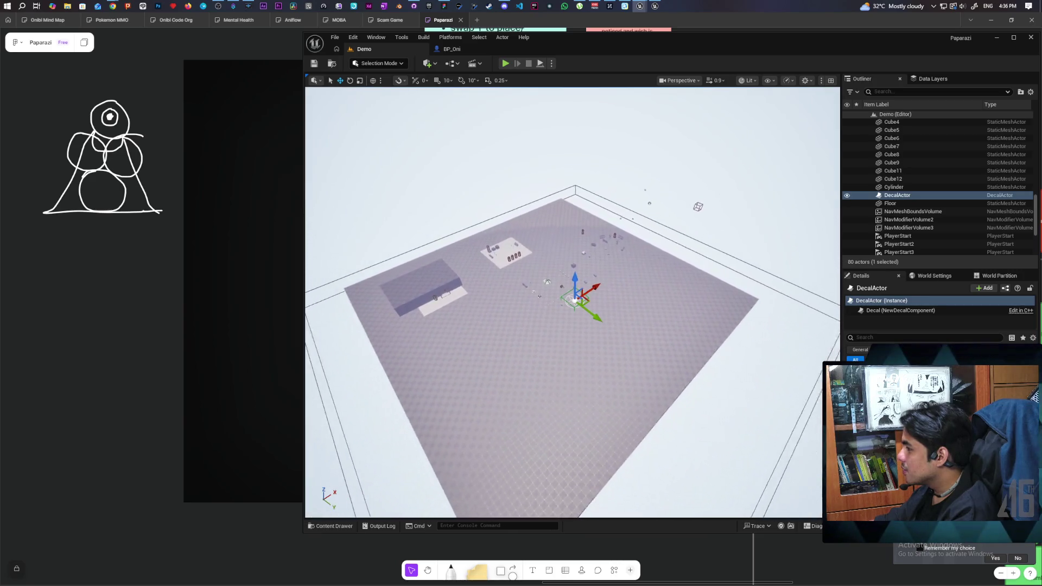
scroll(573, 302, down, 10)
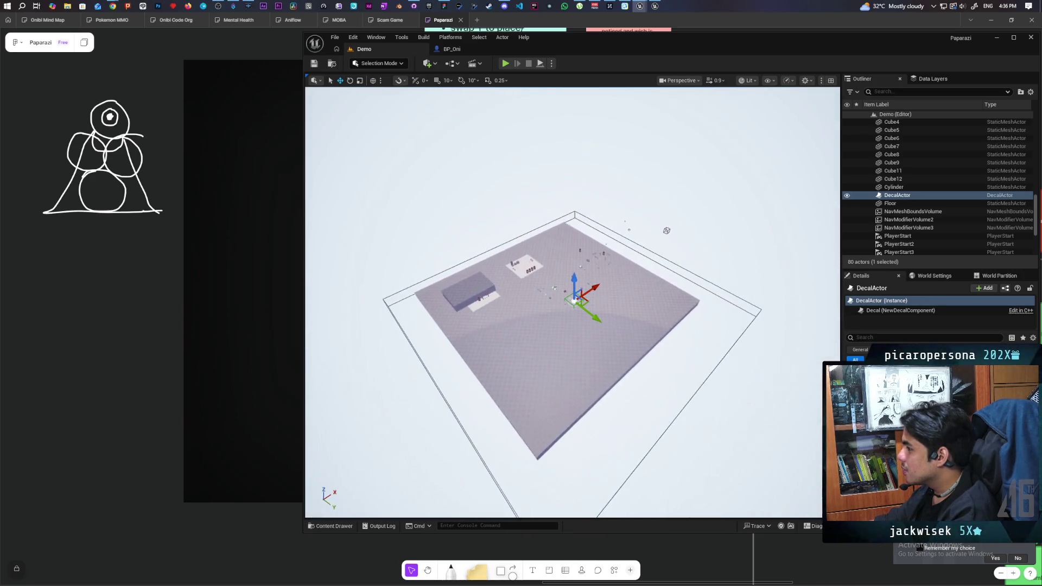
scroll(572, 303, down, 10)
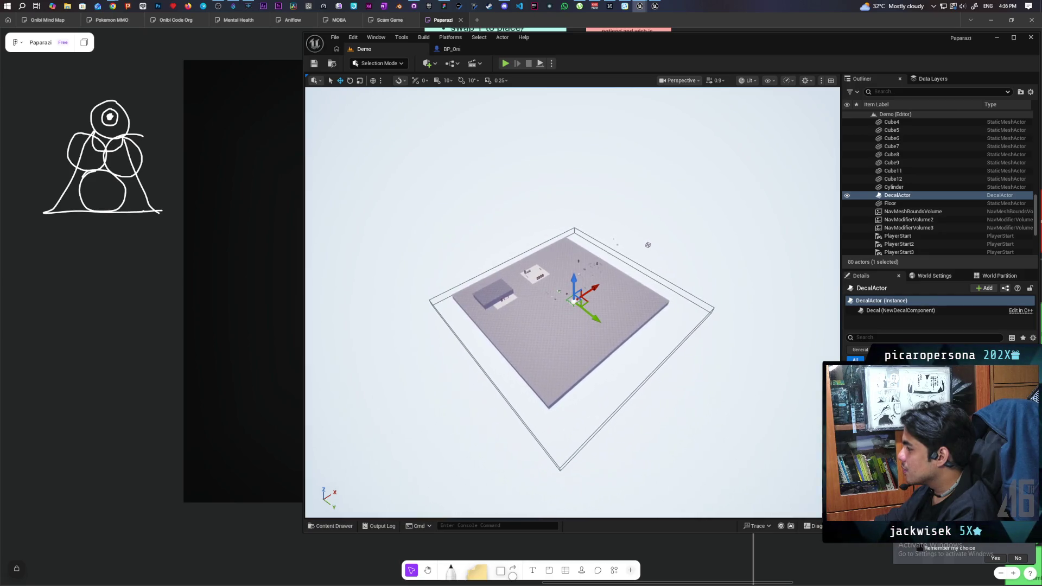
scroll(573, 302, down, 2)
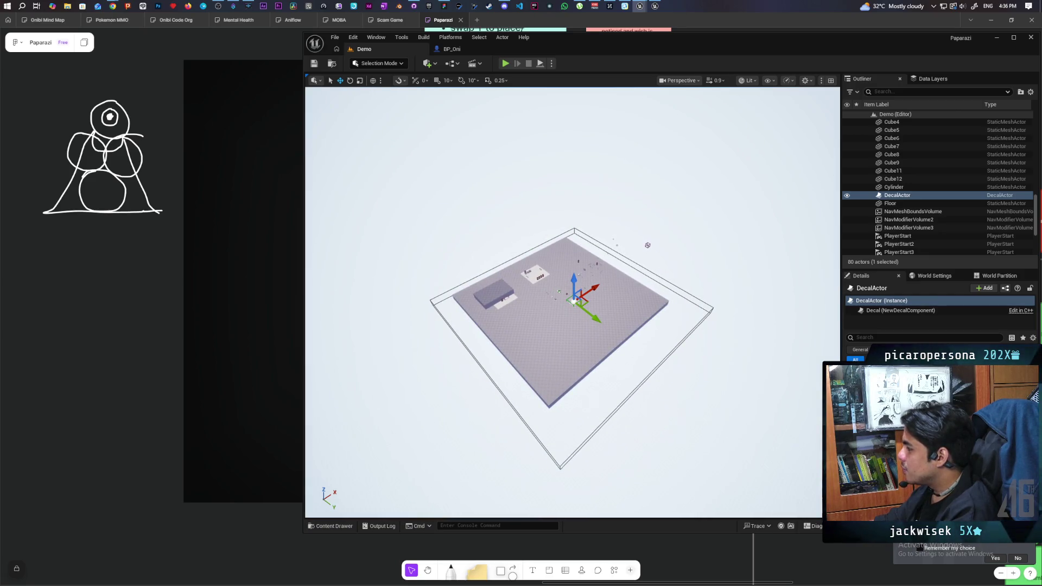
scroll(573, 302, up, 8)
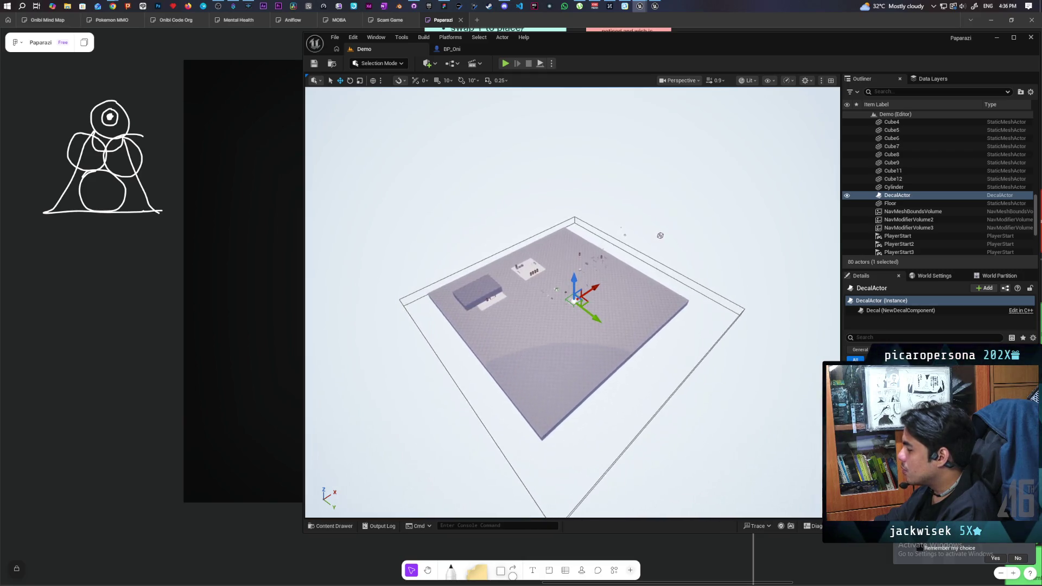
scroll(572, 302, up, 8)
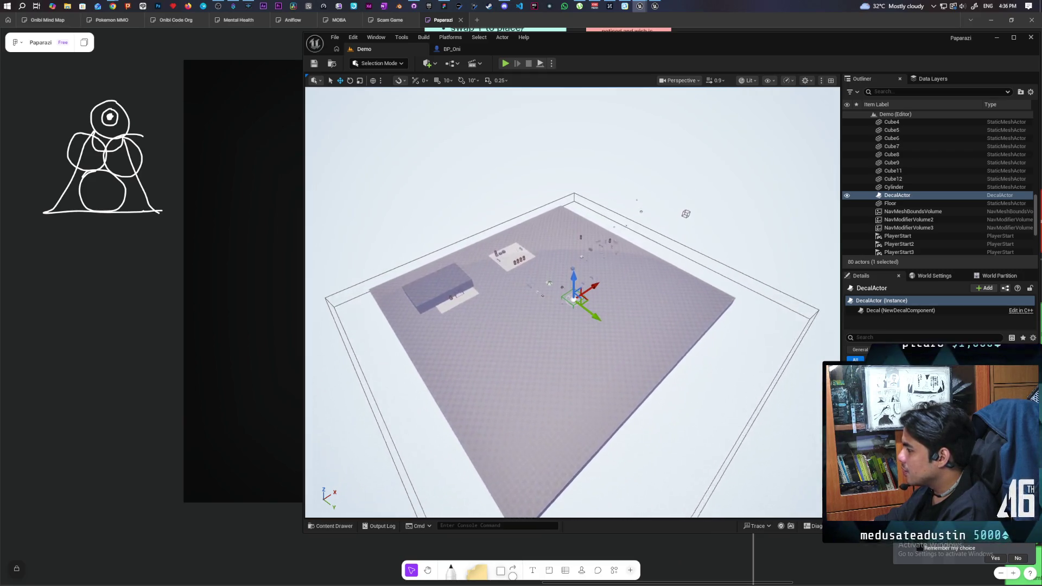
scroll(574, 299, up, 8)
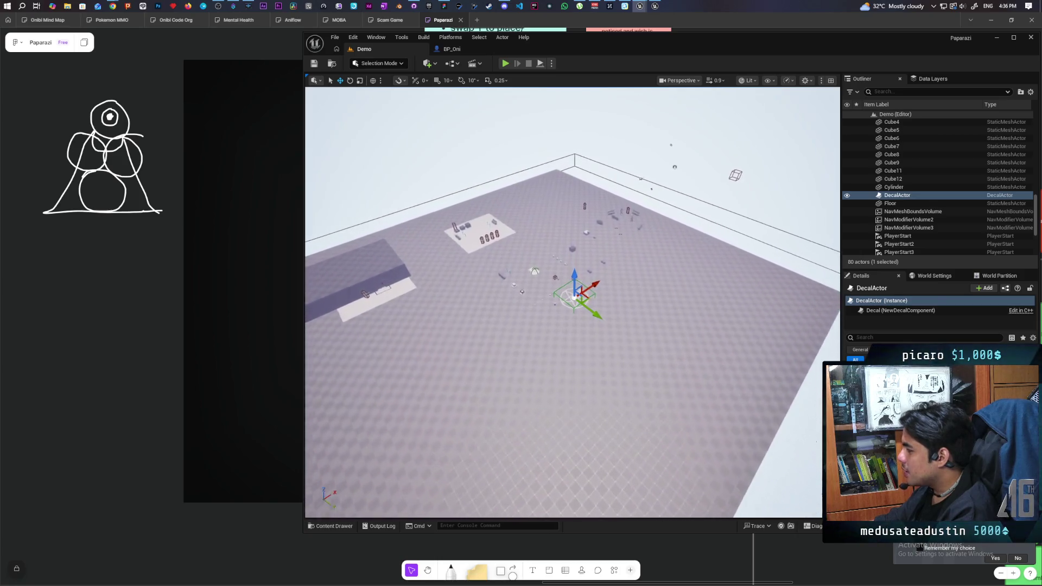
scroll(574, 298, up, 8)
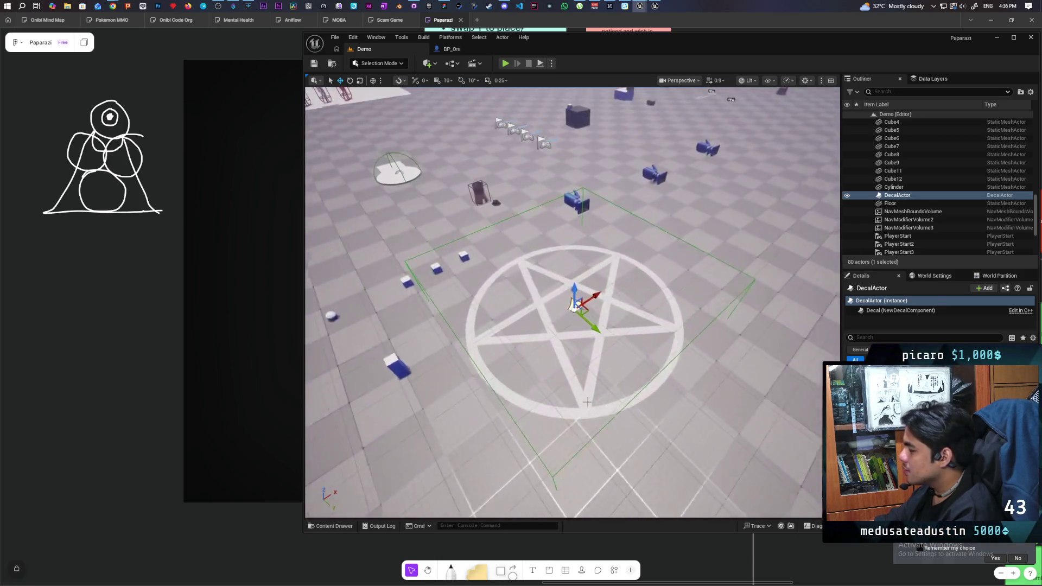
scroll(587, 402, up, 3)
click(922, 380)
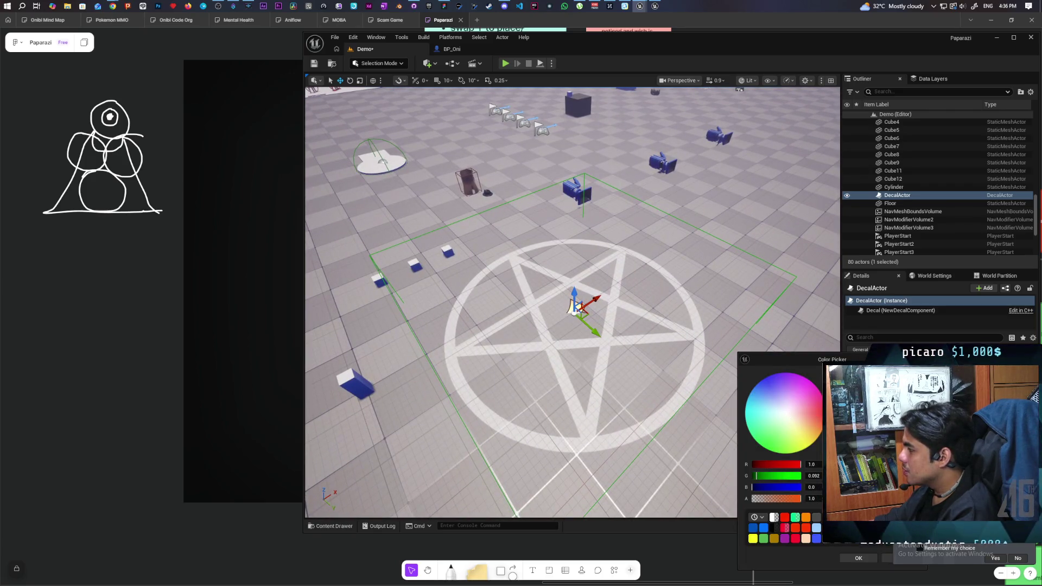
- Set the decal colour to red and bring up the M_Pentagrama_Decal material editor
drag(809, 354, 790, 316)
key(Escape)
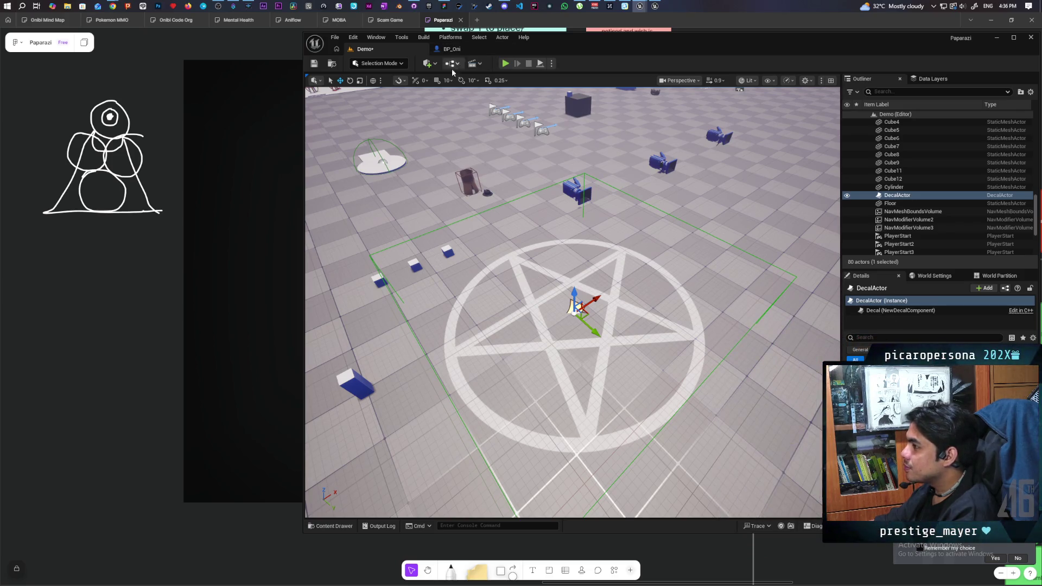
mouse_move(653, 7)
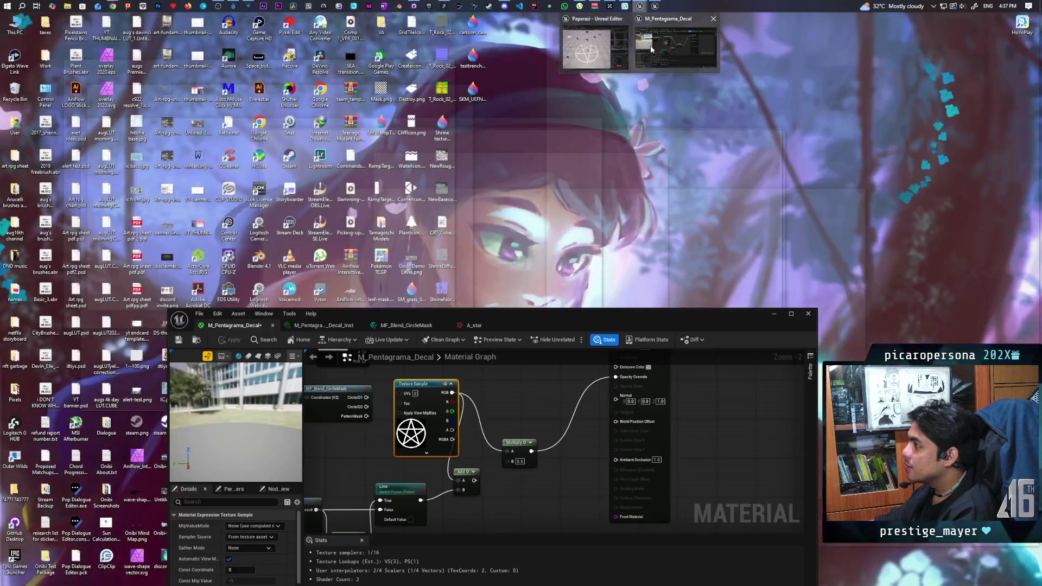
click(676, 47)
- Add a Decal Color node, wire it into Base Color, and apply the material
drag(512, 383, 533, 441)
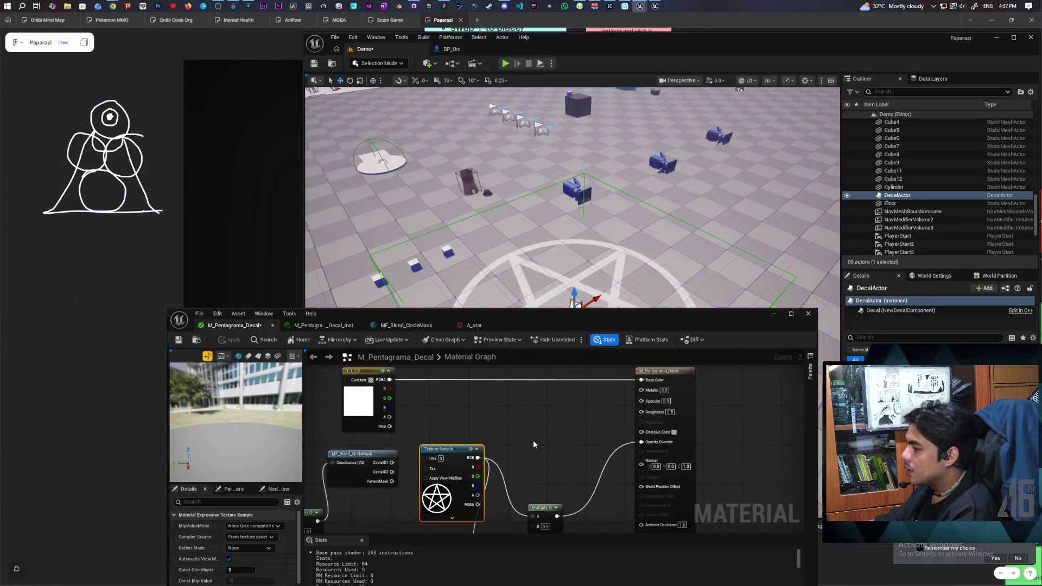
right_click(472, 403)
text(decal col)
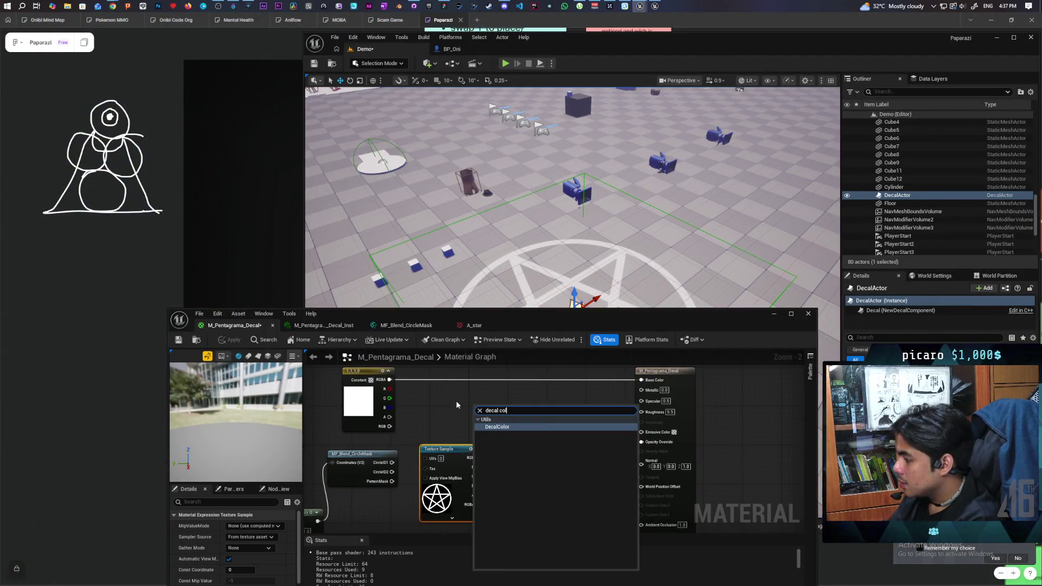
key(Return)
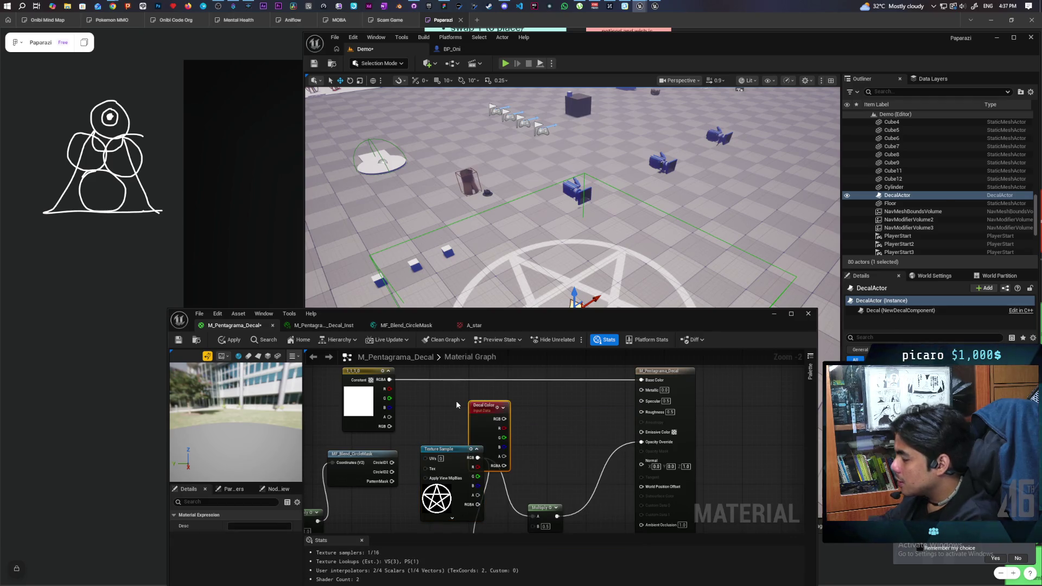
drag(498, 412, 641, 379)
click(233, 340)
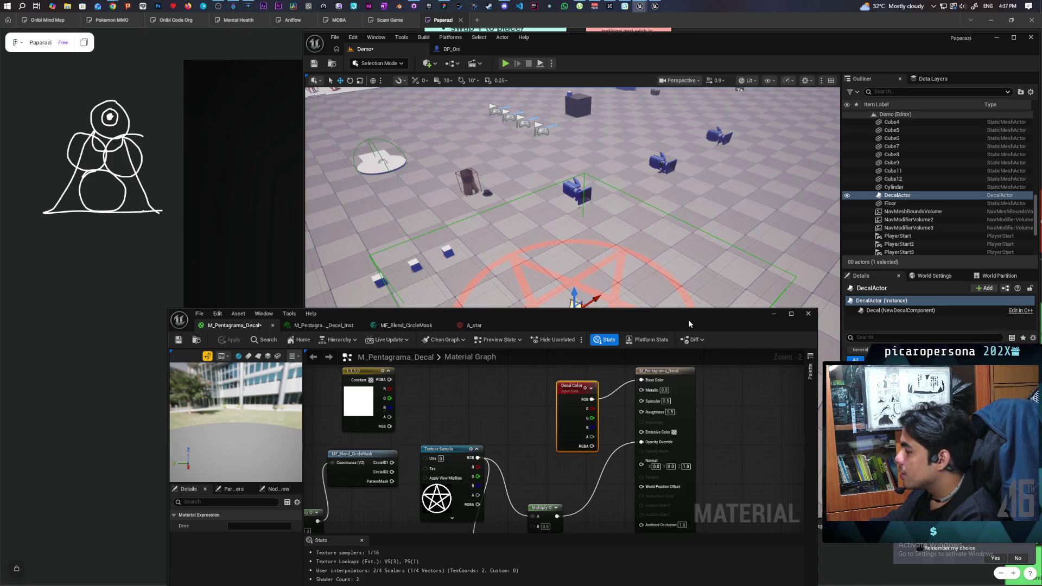
- Delete the old white Constant node, save M_Pentagrama_Decal, and minimize the material editor
click(386, 401)
key(Delete)
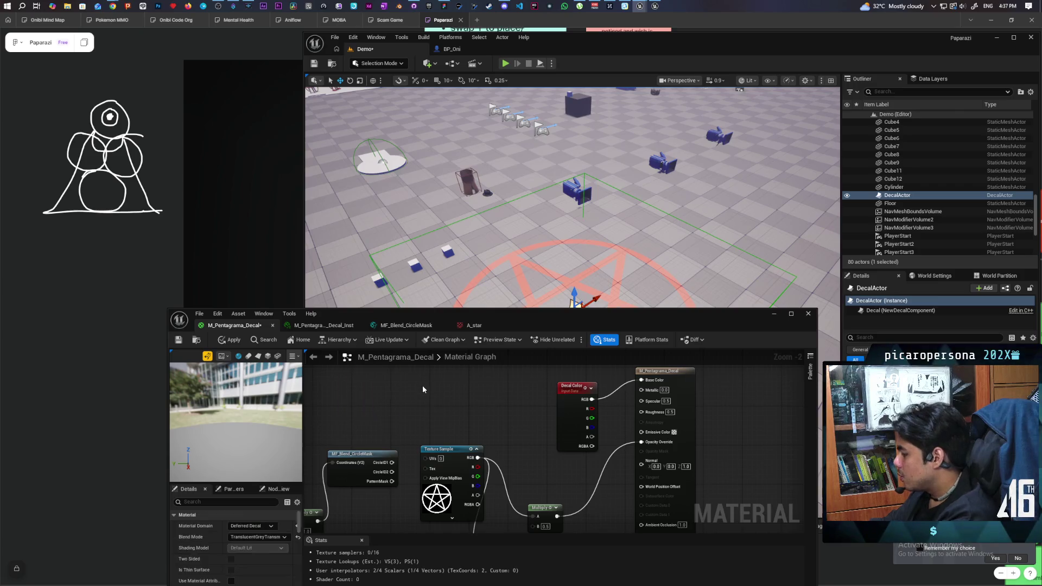
scroll(480, 400, down, 3)
drag(430, 442, 496, 447)
click(180, 341)
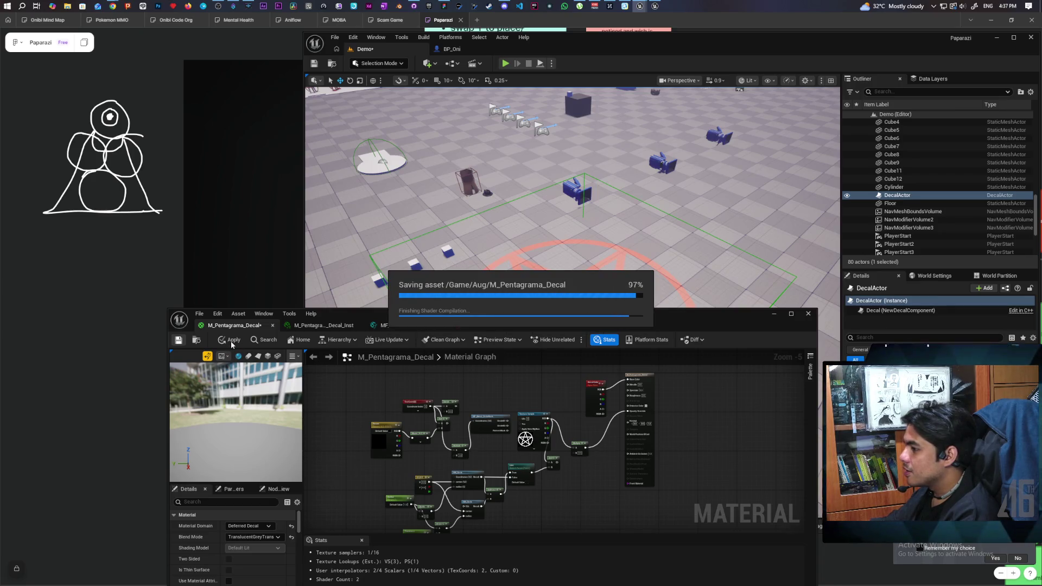
click(774, 315)
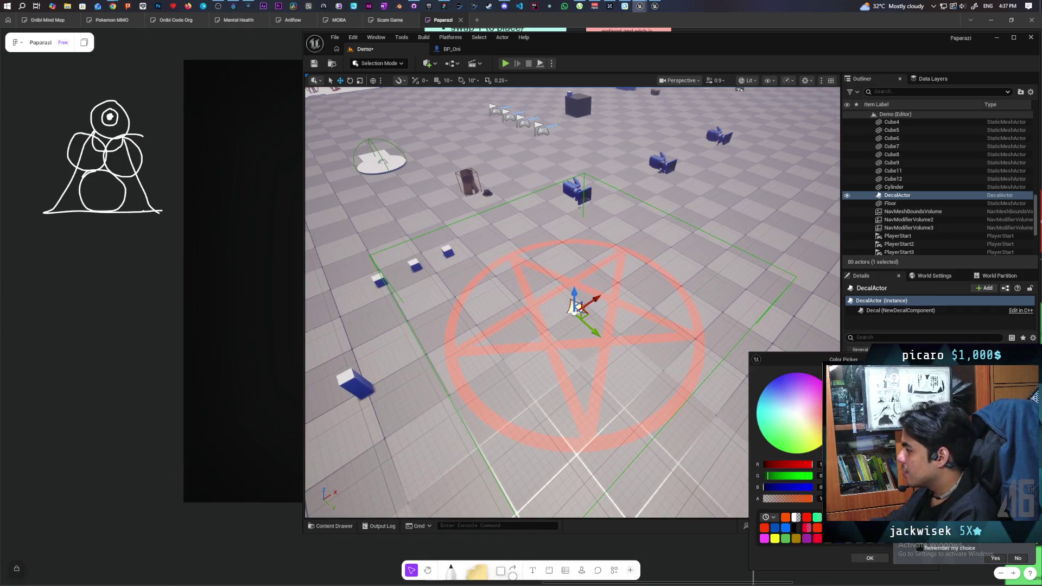
- Set the decal colour back to white and close the Color Picker
click(797, 414)
click(869, 559)
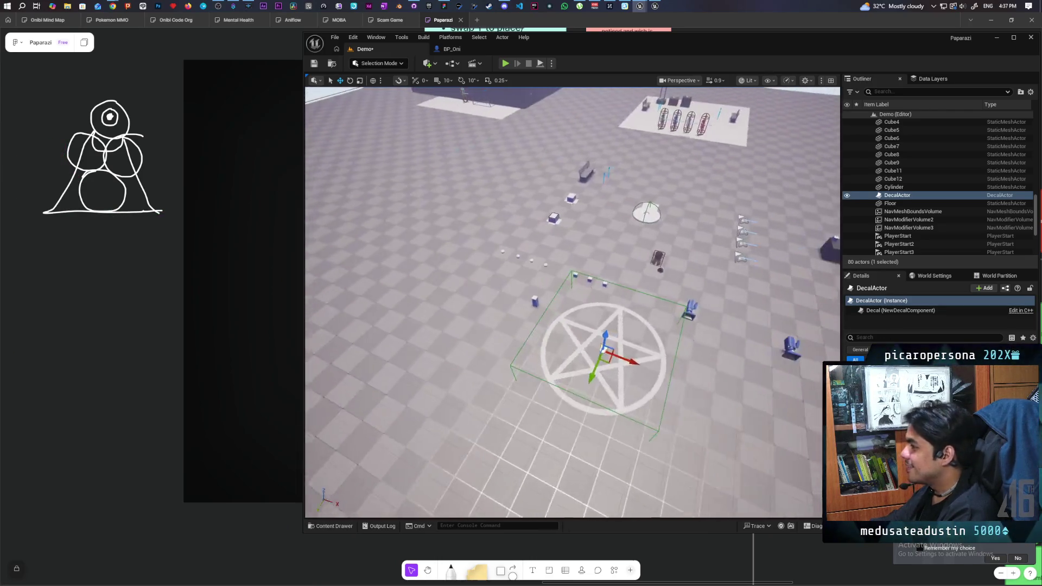
mouse_move(434, 458)
mouse_down()
mouse_move(429, 434)
mouse_move(433, 457)
mouse_up()
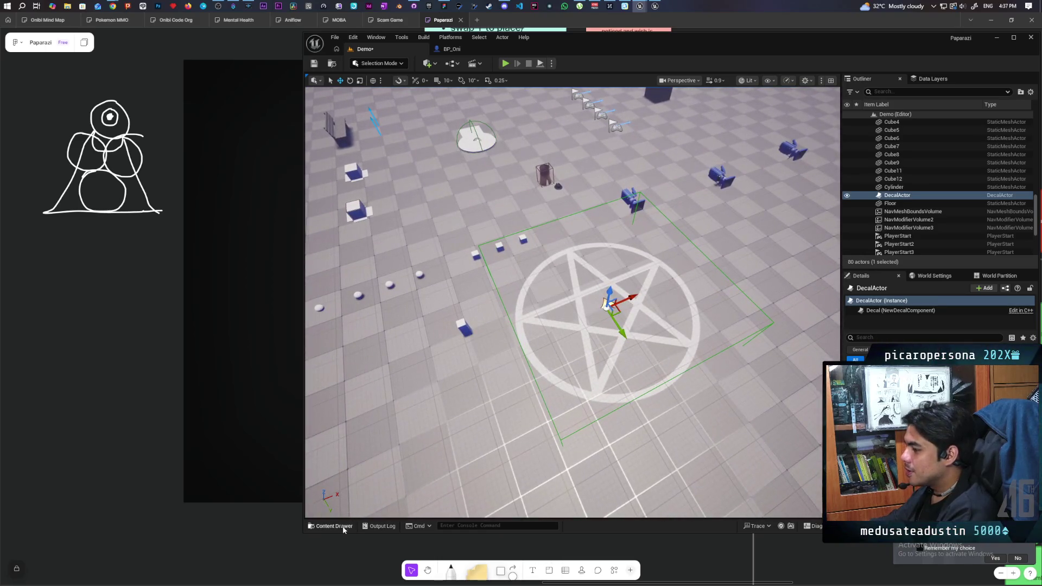
- Drag BP_Oni from ThirdPerson > Blueprints into the level near the pentagram
click(334, 526)
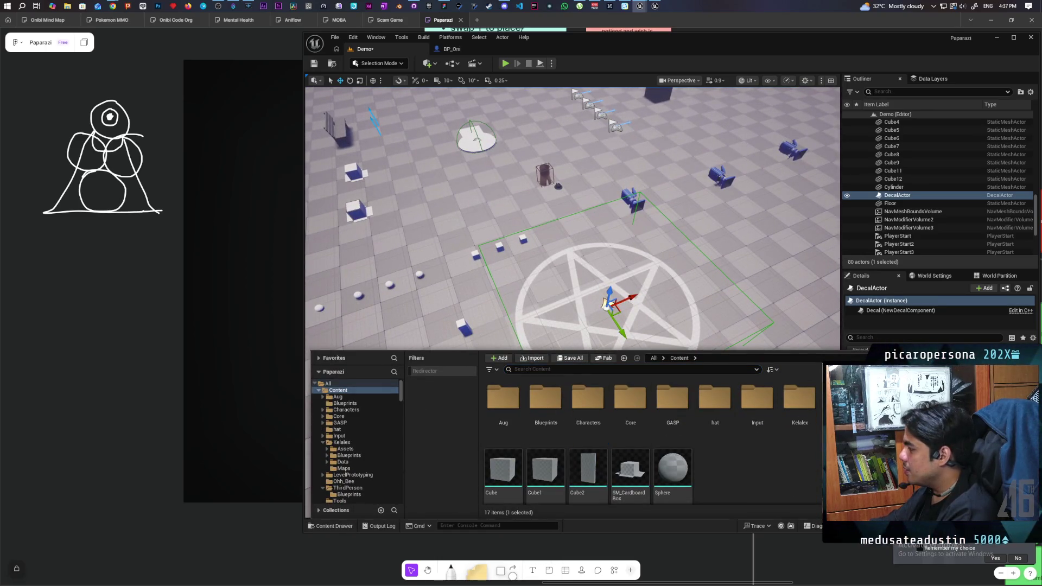
double_click(500, 401)
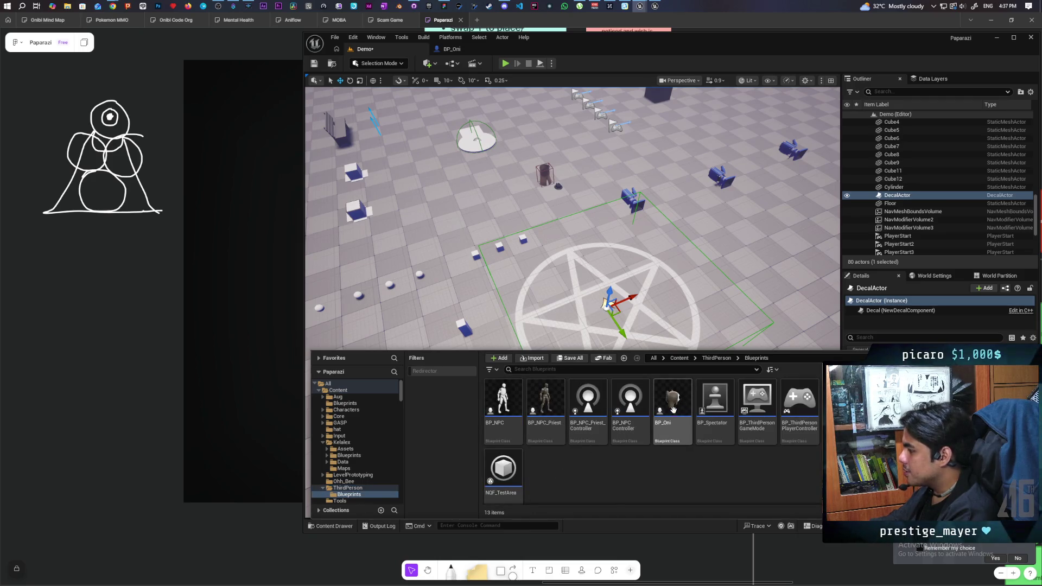
mouse_move(673, 410)
mouse_down()
mouse_move(521, 334)
mouse_move(548, 336)
mouse_up()
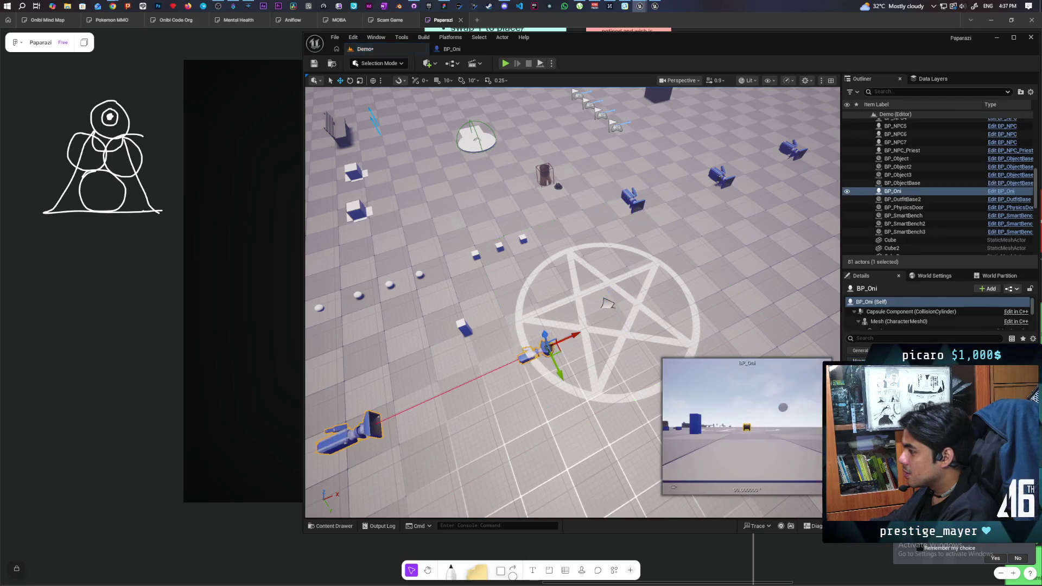
- Slide BP_Oni left along X beside the pentagram, then select the DecalActor
scroll(674, 307, up, 6)
key(f)
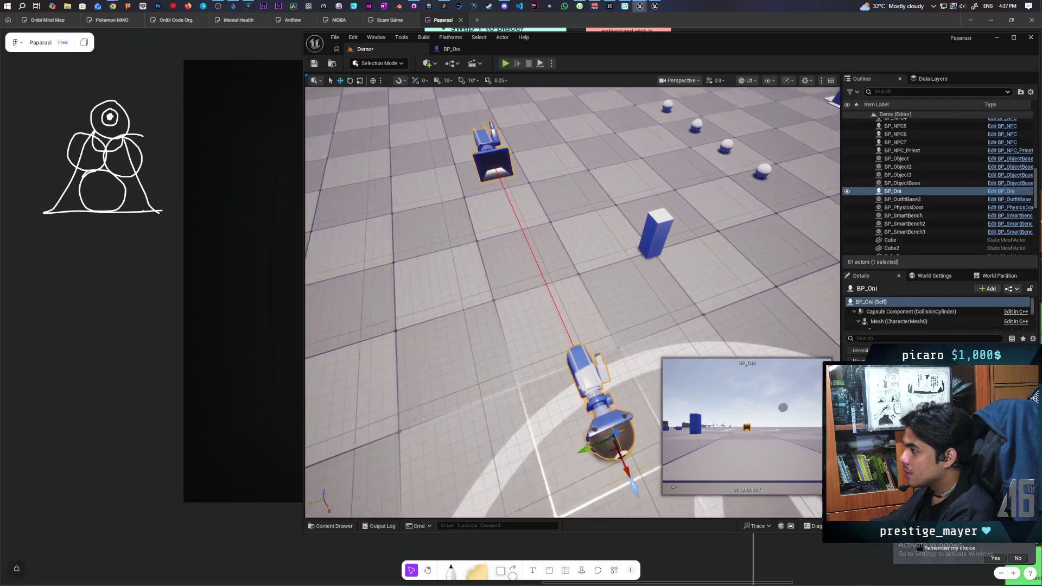
scroll(572, 301, down, 5)
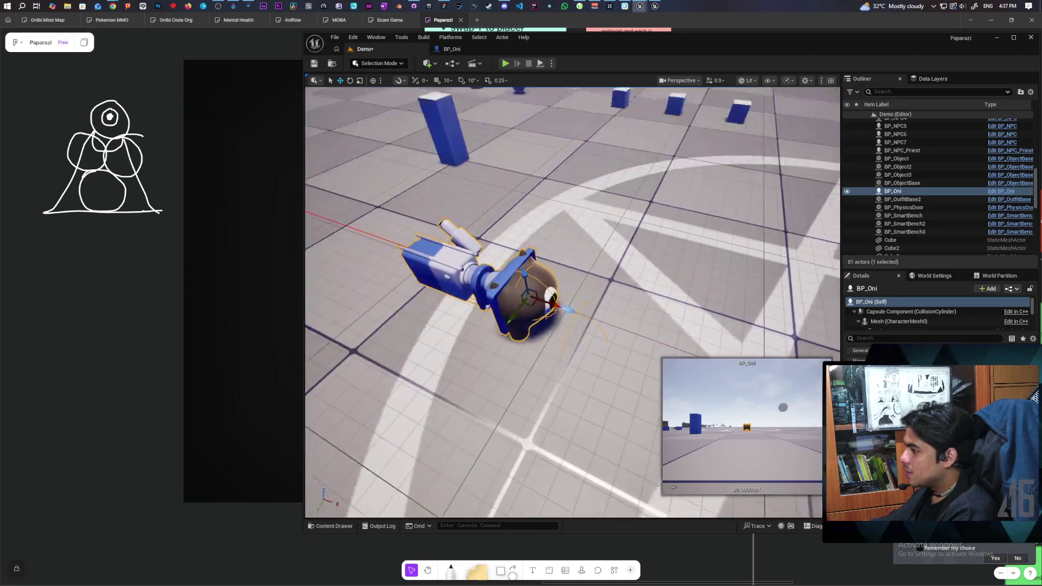
scroll(573, 302, down, 8)
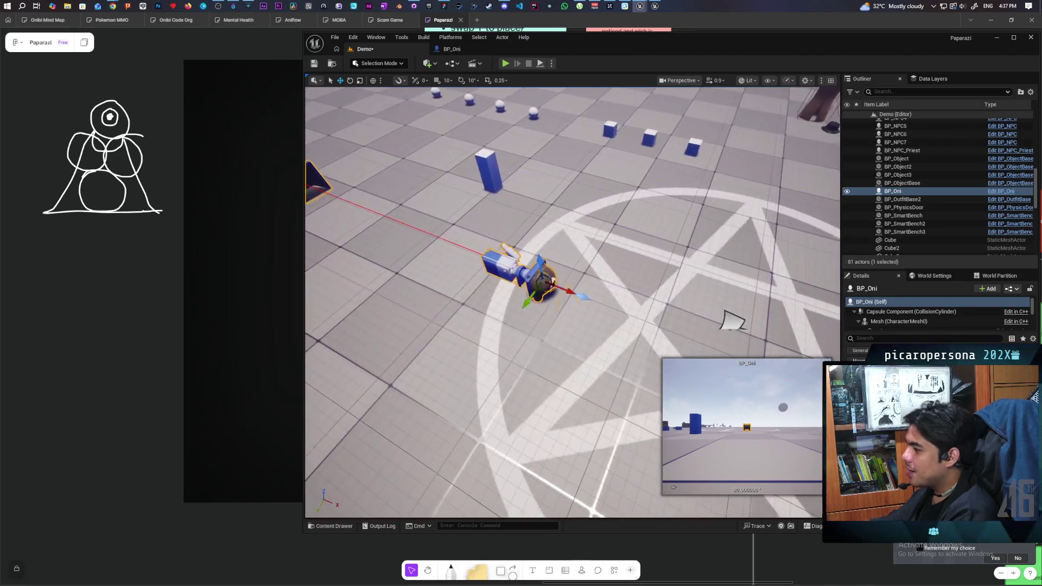
mouse_move(604, 322)
mouse_down()
mouse_move(613, 297)
mouse_move(520, 366)
mouse_up()
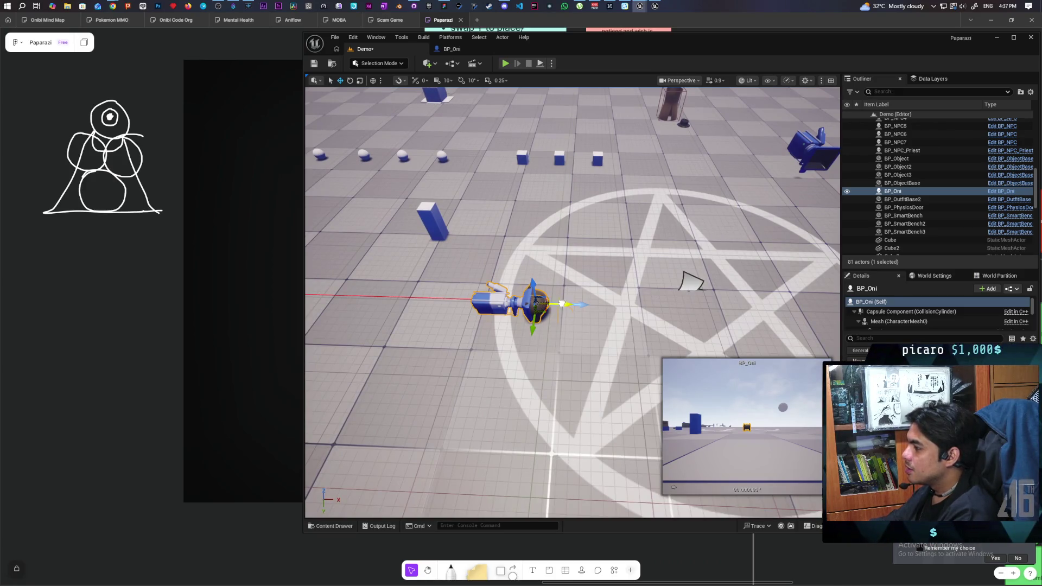
drag(561, 304, 527, 306)
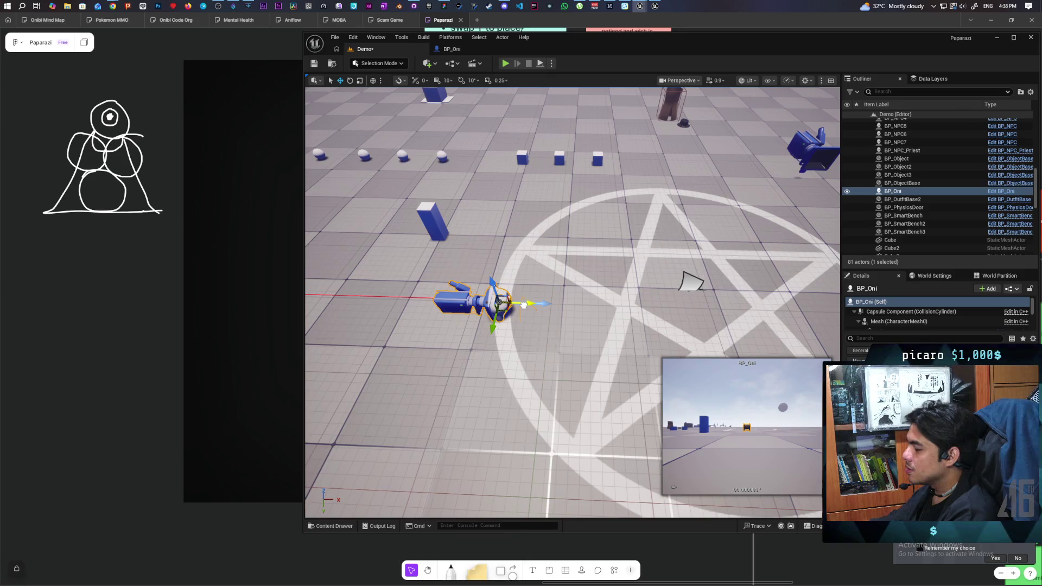
drag(524, 305, 505, 329)
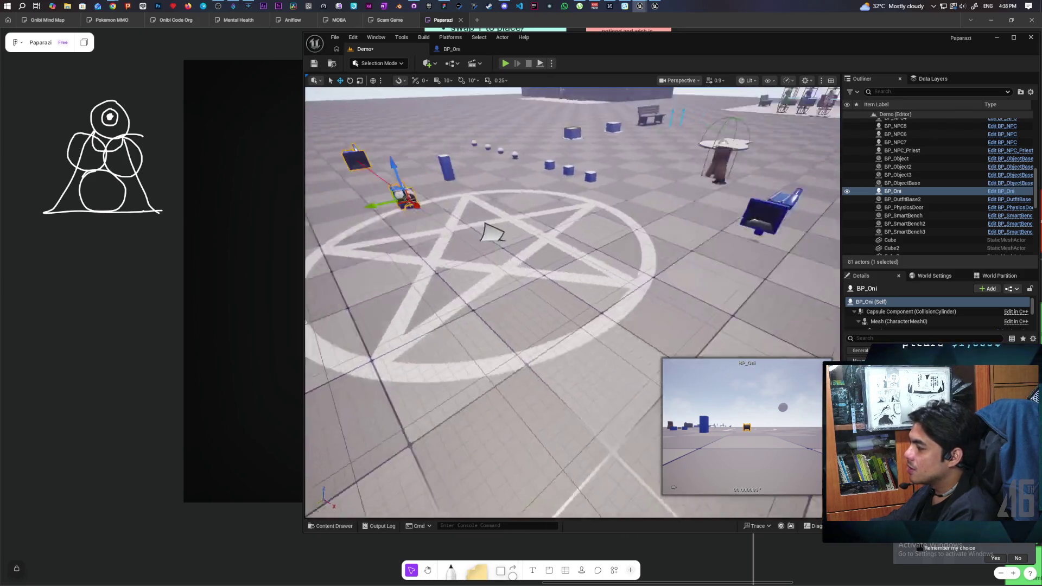
mouse_move(597, 253)
mouse_down()
mouse_move(587, 256)
mouse_move(597, 253)
mouse_up()
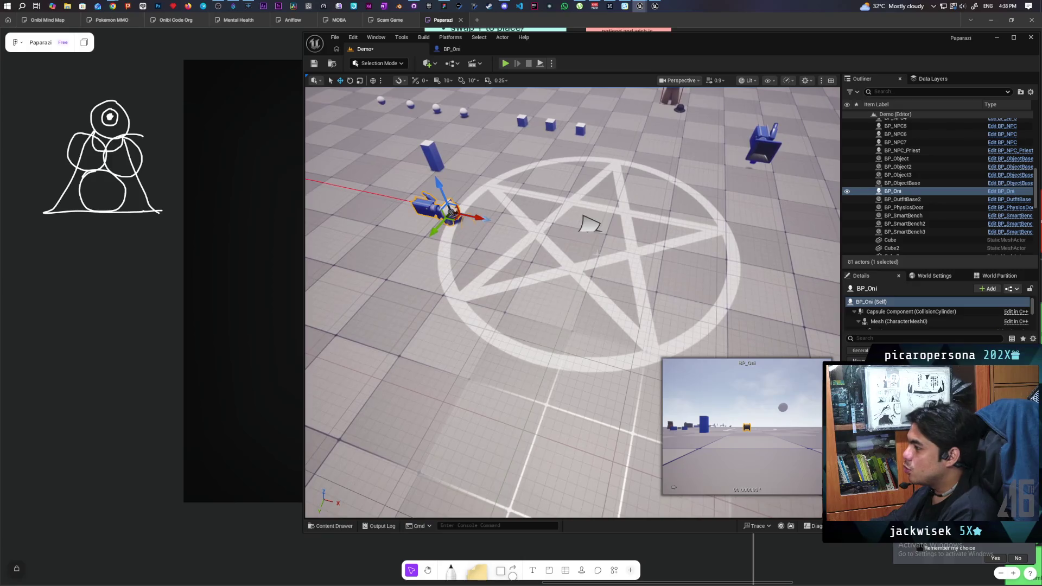
click(589, 227)
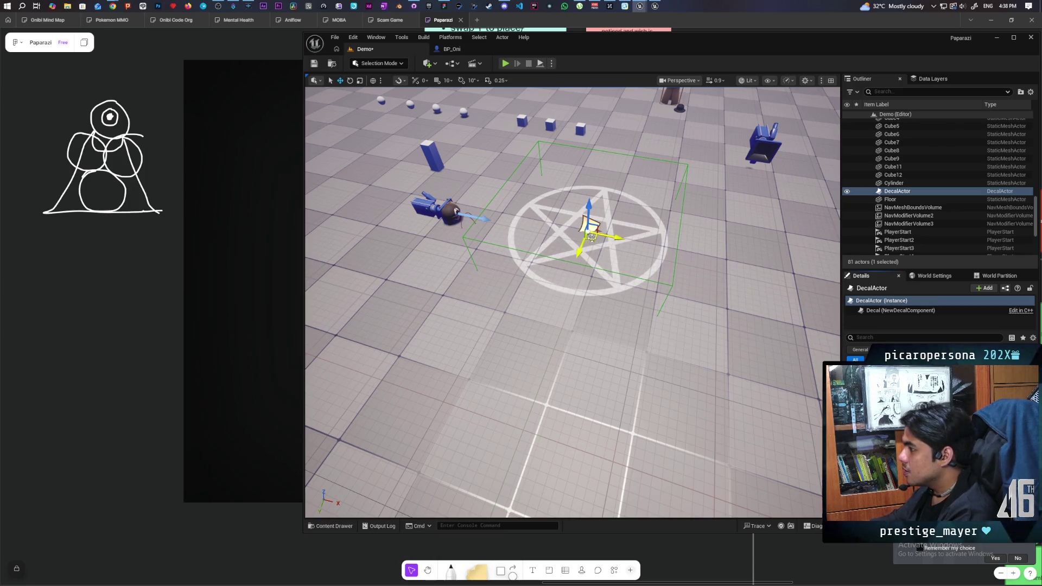
- Drag the pentagram DecalActor slightly left and down on the floor, then save the Demo level
mouse_move(591, 238)
mouse_down()
mouse_move(534, 247)
mouse_move(624, 255)
mouse_move(575, 218)
mouse_up()
key(s)
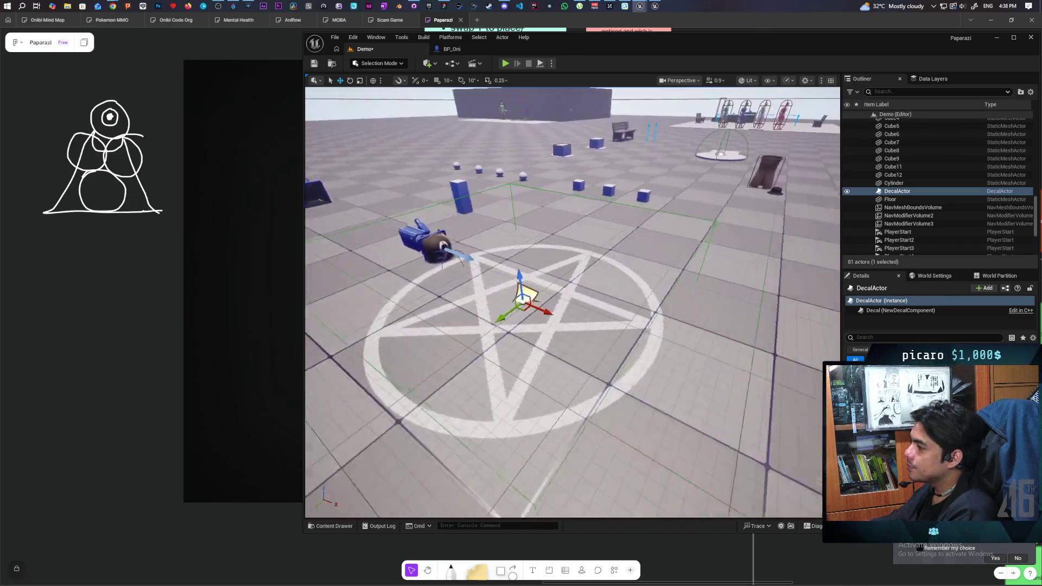
key(a)
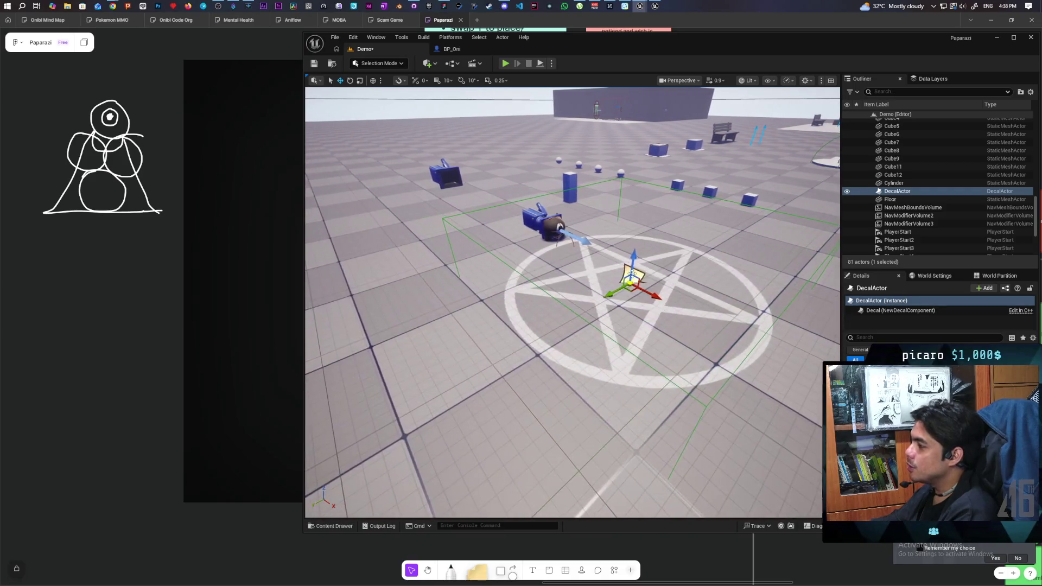
key(ctrl+s)
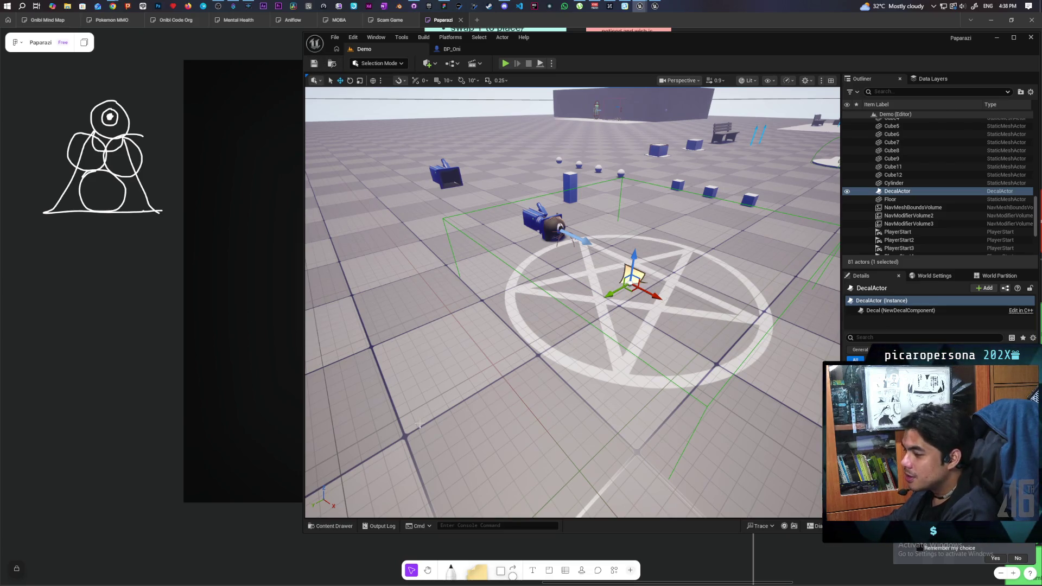
mouse_move(133, 18)
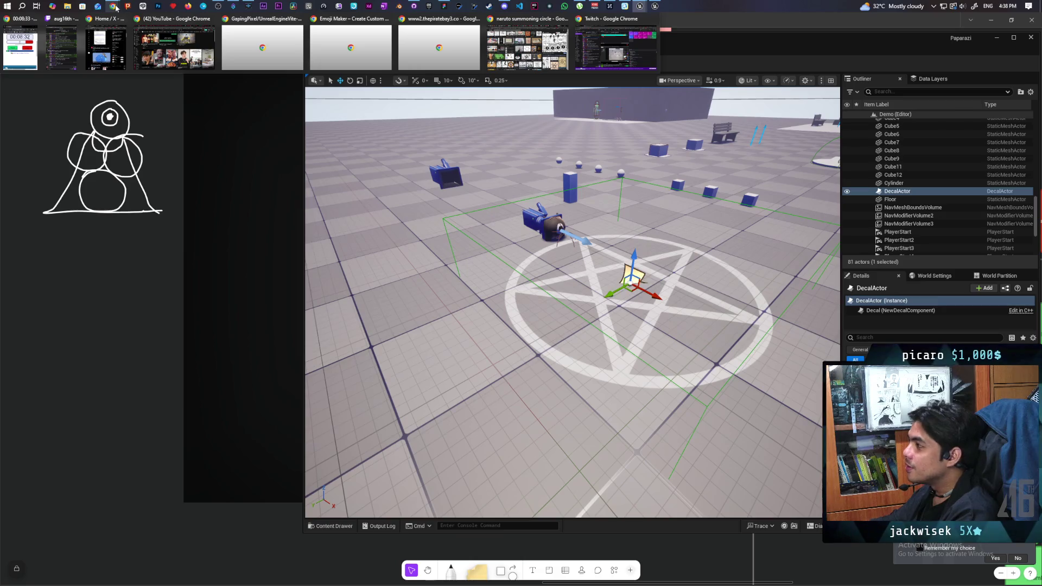
- Bring the M_Pentagrama_Decal editor forward and shift its pentagram Texture Sample node slightly left
mouse_move(640, 6)
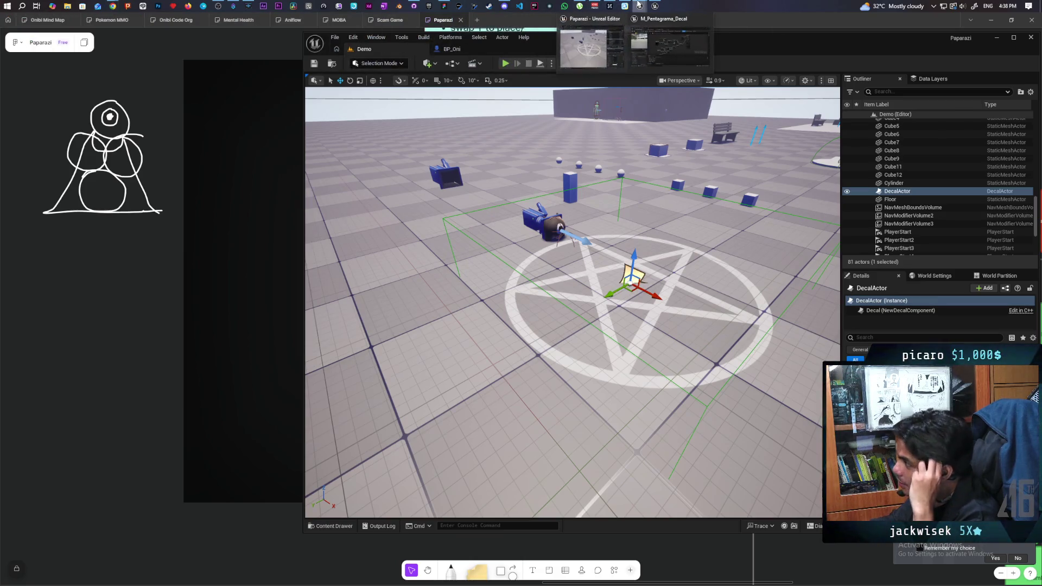
click(668, 44)
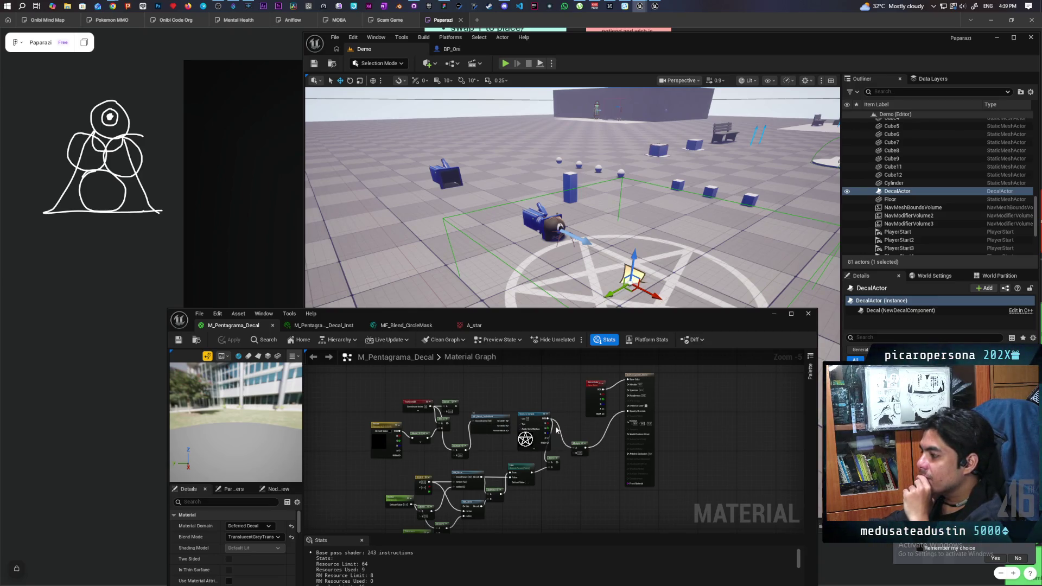
scroll(533, 448, up, 5)
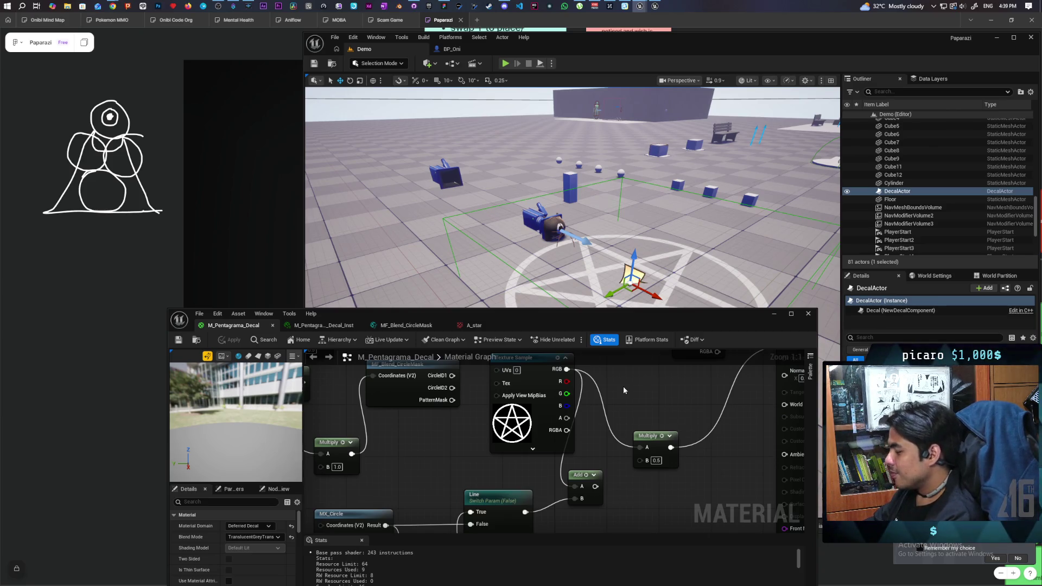
mouse_move(457, 438)
mouse_down()
mouse_move(458, 497)
mouse_move(484, 486)
mouse_move(491, 456)
mouse_up()
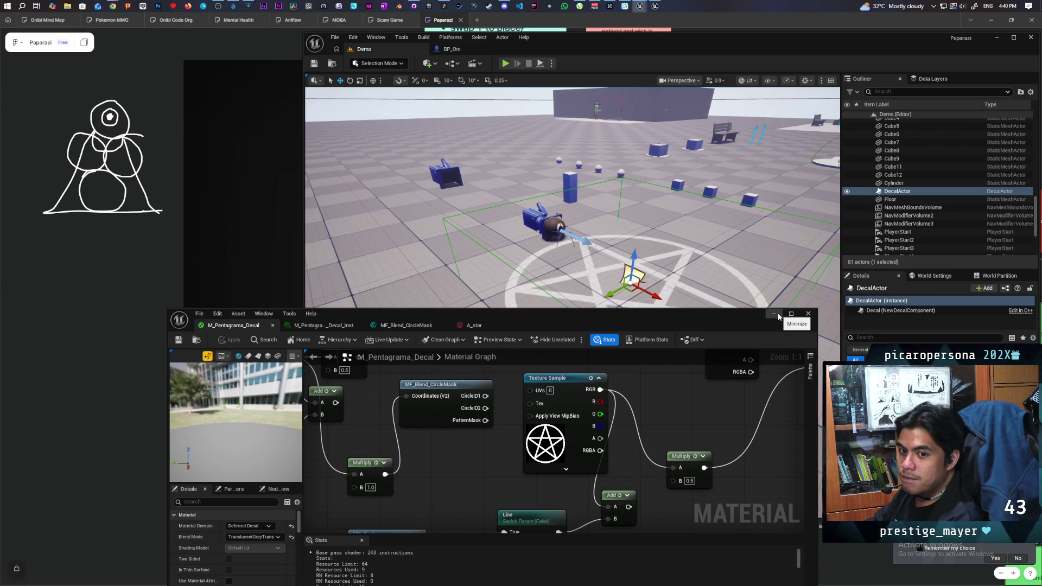
mouse_move(673, 438)
mouse_down()
mouse_move(664, 424)
mouse_move(610, 418)
mouse_move(609, 437)
mouse_move(637, 388)
mouse_move(641, 429)
mouse_up()
drag(539, 376, 521, 372)
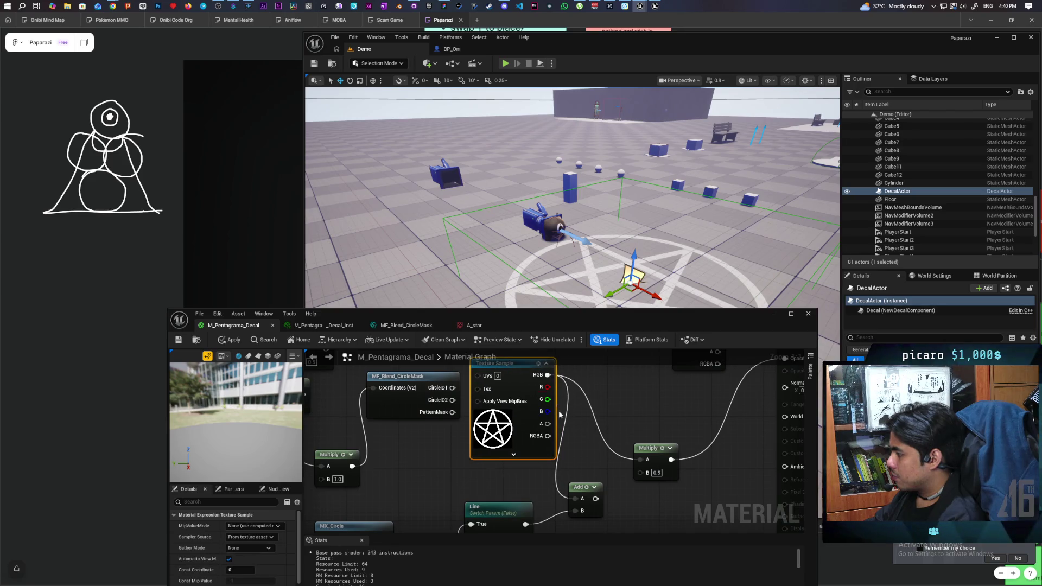
- Add a Subtract node off the texture's RGB output and wire the Line switch output into it
mouse_move(560, 414)
mouse_down()
mouse_move(553, 401)
mouse_move(586, 428)
mouse_up()
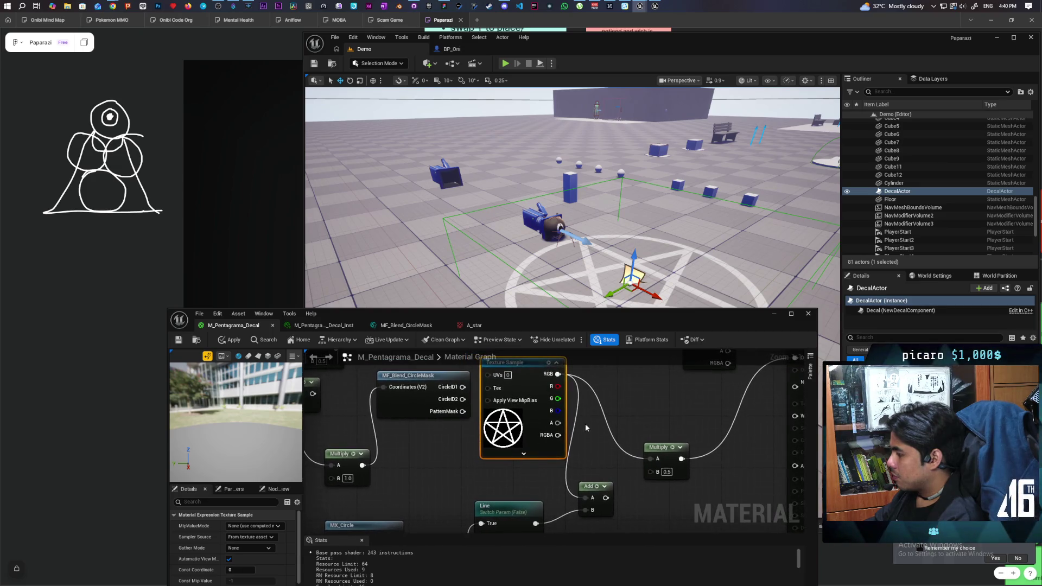
mouse_move(558, 374)
mouse_down()
mouse_move(574, 472)
mouse_move(568, 446)
mouse_up()
text(subtract)
key(Return)
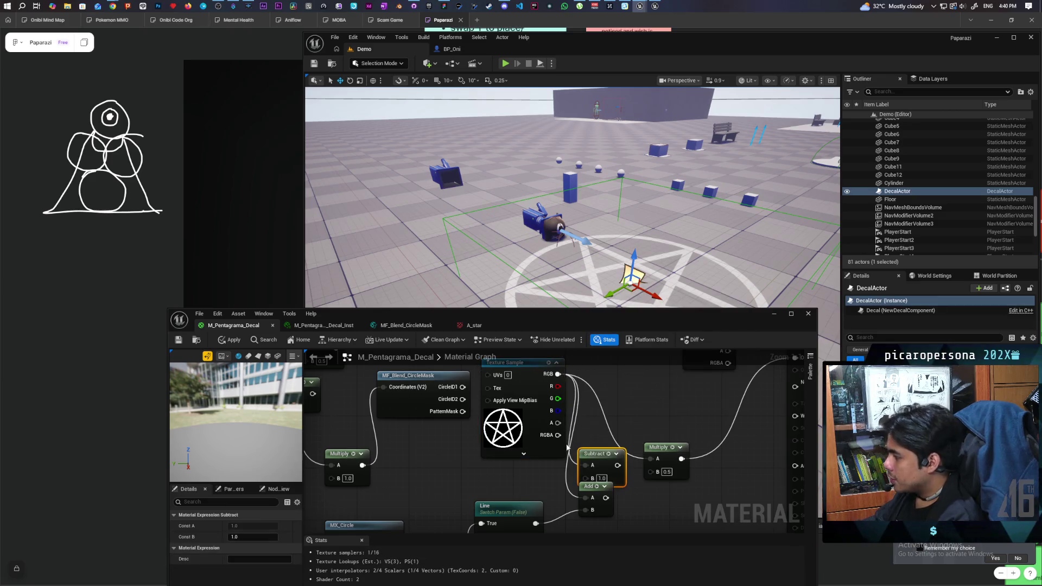
mouse_move(533, 484)
mouse_down()
mouse_move(549, 411)
mouse_move(541, 430)
mouse_up()
mouse_move(541, 468)
mouse_down()
mouse_move(586, 444)
mouse_move(592, 423)
mouse_move(700, 416)
mouse_move(662, 411)
mouse_up()
- Apply the material changes and bring up the M_Pentagrama_Decal_Inst parameters
click(231, 340)
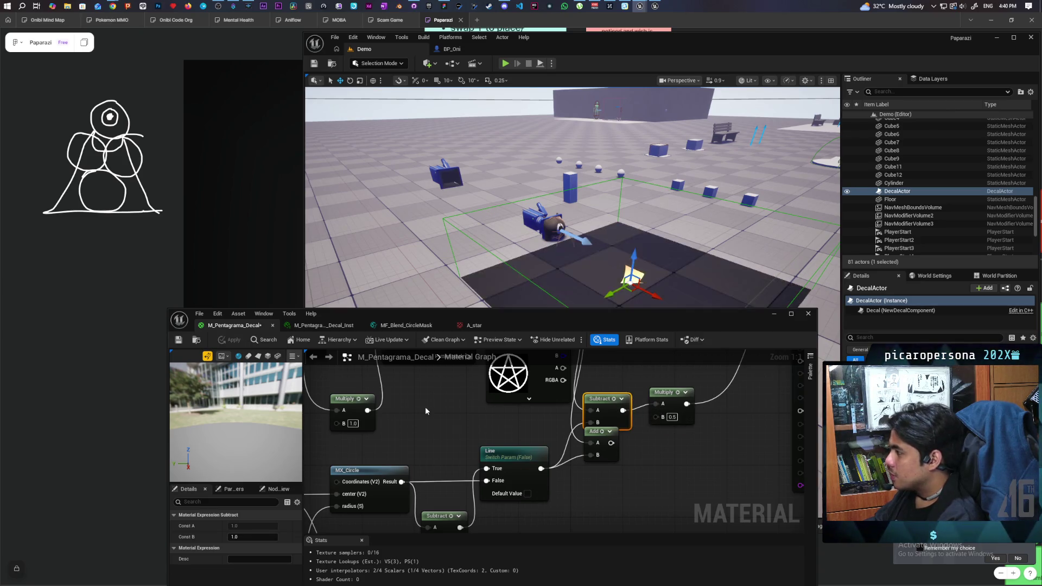
click(406, 325)
click(323, 326)
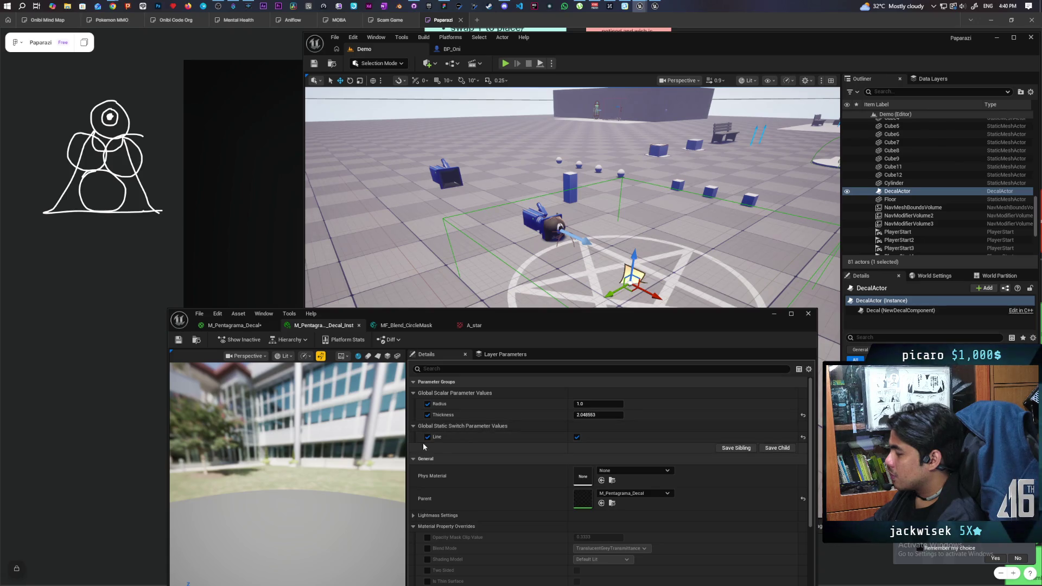
- Set the decal instance's Thickness to about 2.18 and view the decal from above
drag(580, 415, 583, 414)
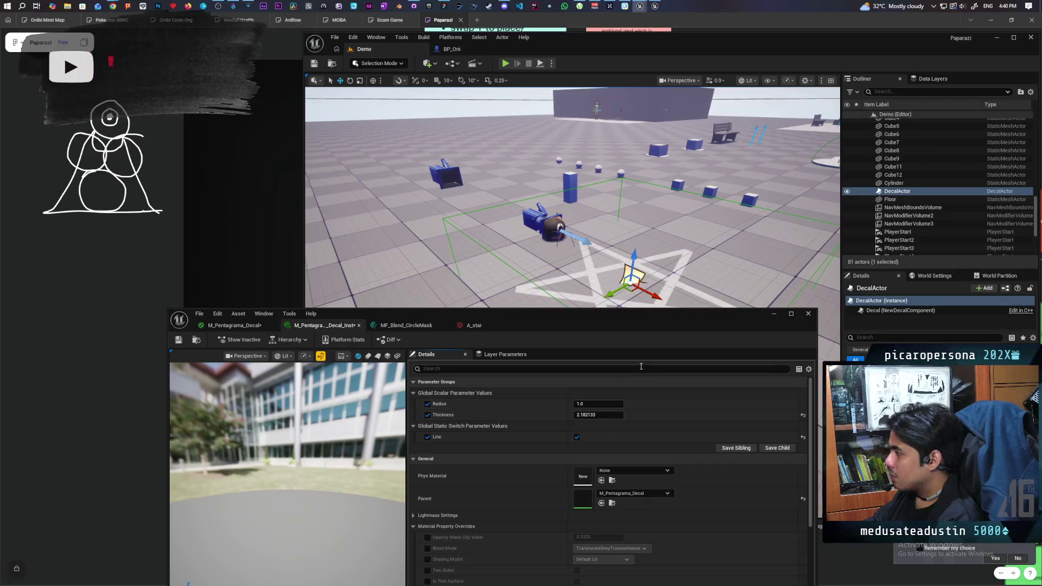
mouse_move(663, 332)
mouse_down()
mouse_move(656, 426)
mouse_move(655, 409)
mouse_up()
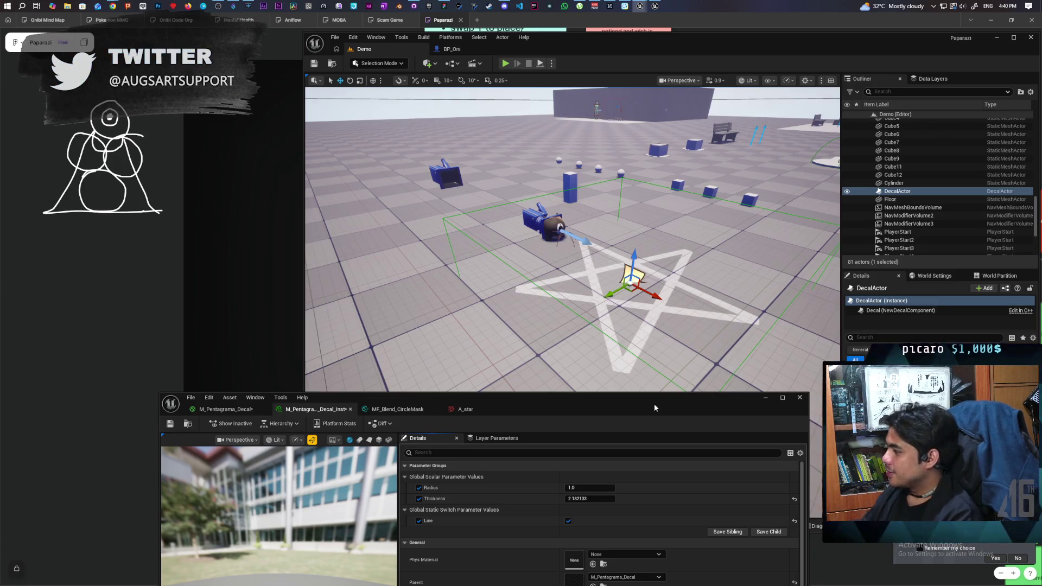
mouse_move(741, 292)
mouse_down()
mouse_move(706, 325)
mouse_move(674, 293)
mouse_move(608, 293)
mouse_move(608, 271)
mouse_up()
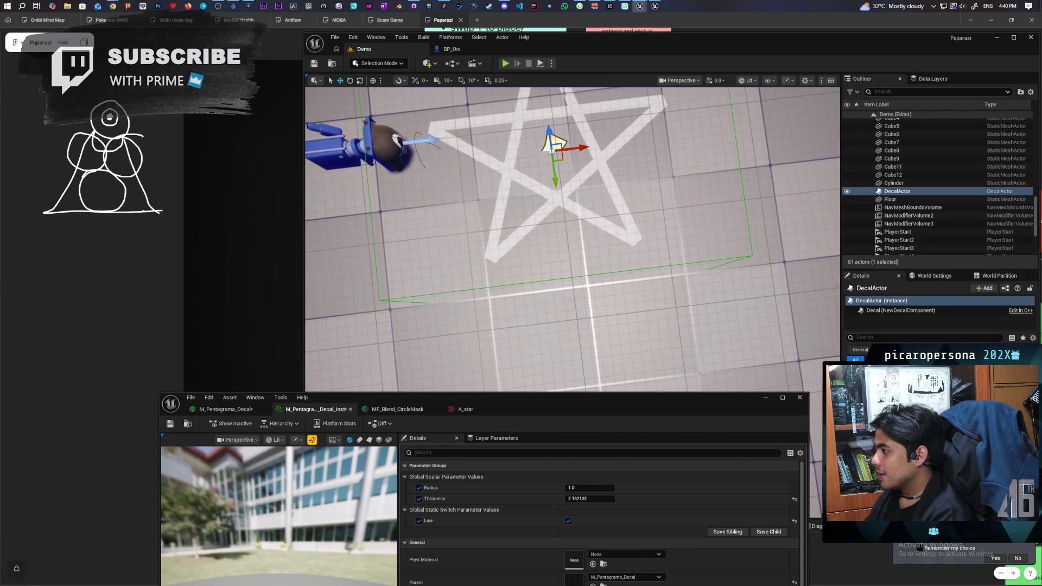
- Frame the pentagram decal in the viewport, then switch to the UIMaterialLab project
key(f)
scroll(553, 380, up, 3)
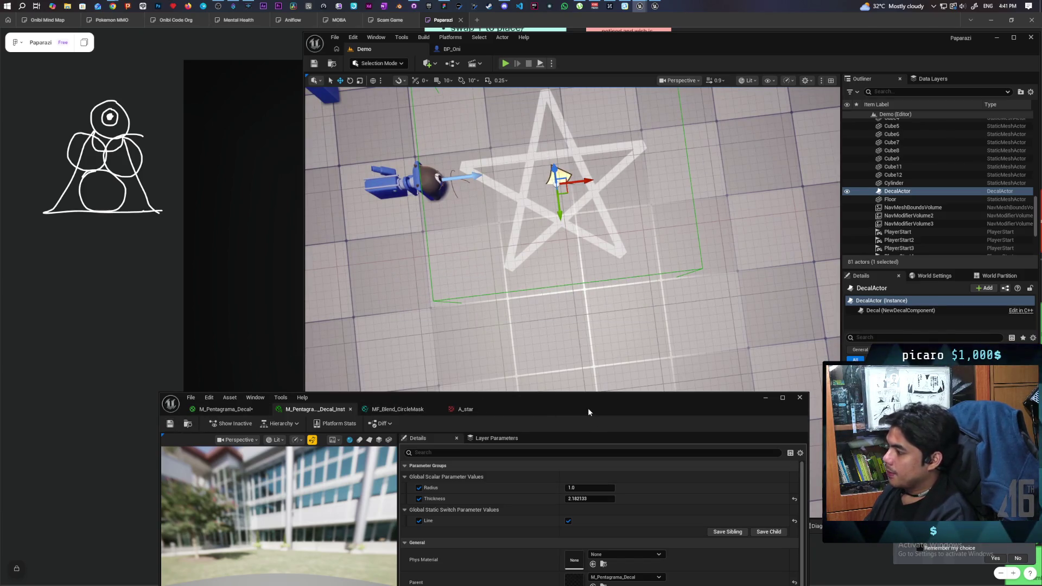
mouse_move(588, 412)
mouse_down()
mouse_move(624, 235)
mouse_move(663, 148)
mouse_move(662, 275)
mouse_move(650, 203)
mouse_move(674, 178)
mouse_move(675, 154)
mouse_up()
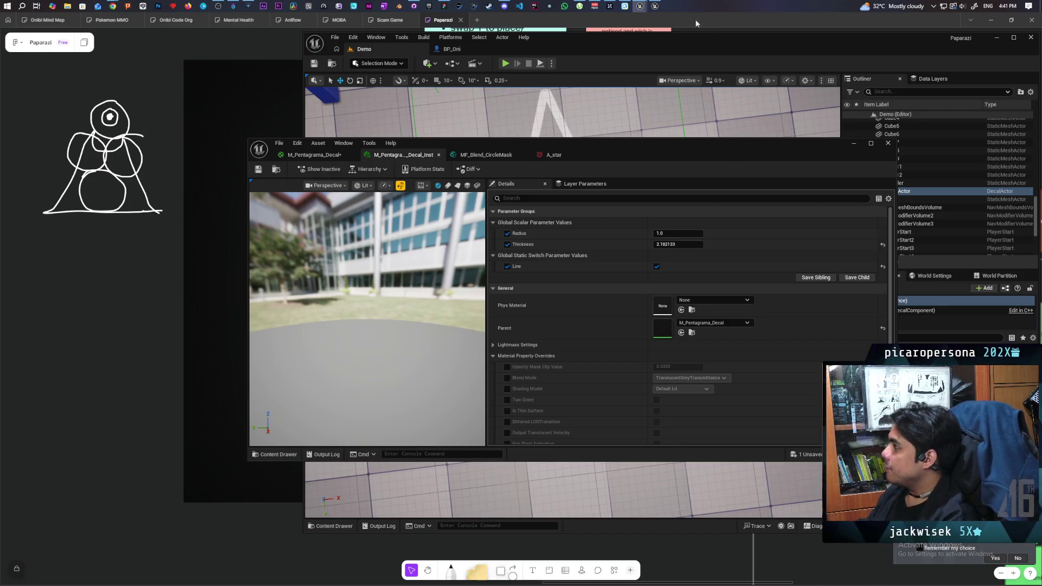
click(655, 6)
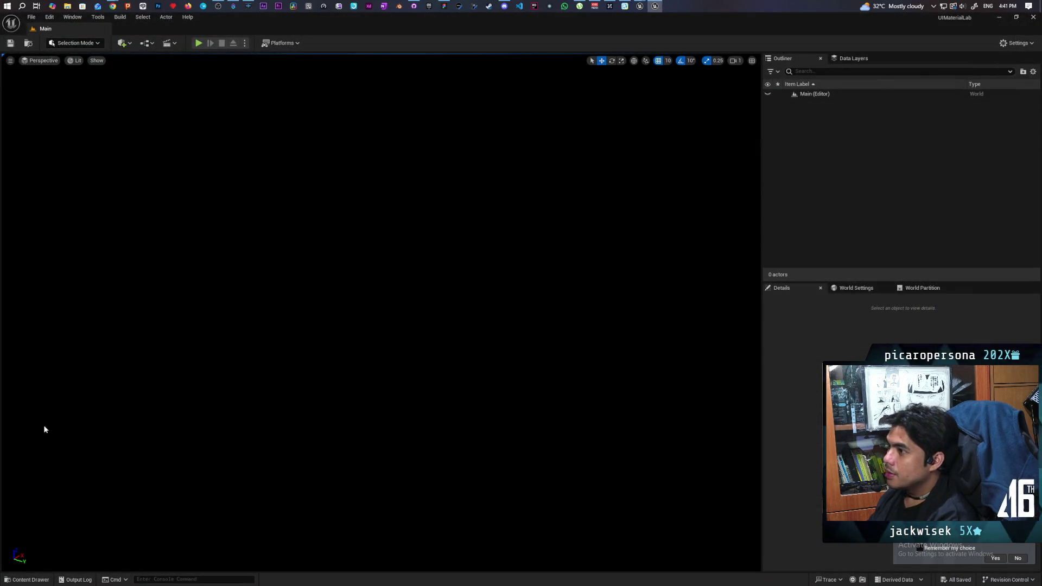
- Browse to the UIMaterialLab Widgets folder and play the level to show the Transforms examples
click(36, 578)
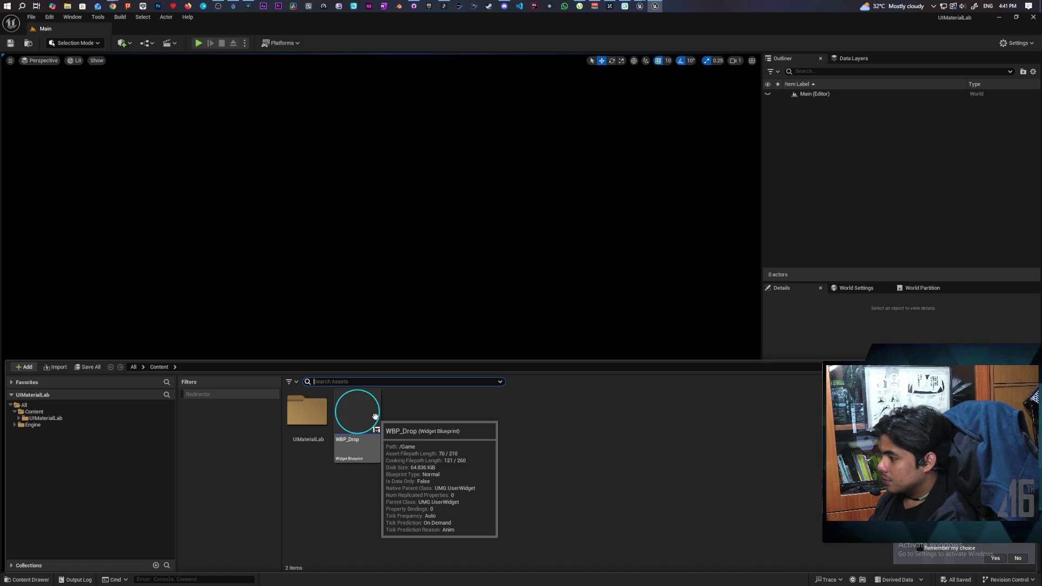
double_click(307, 411)
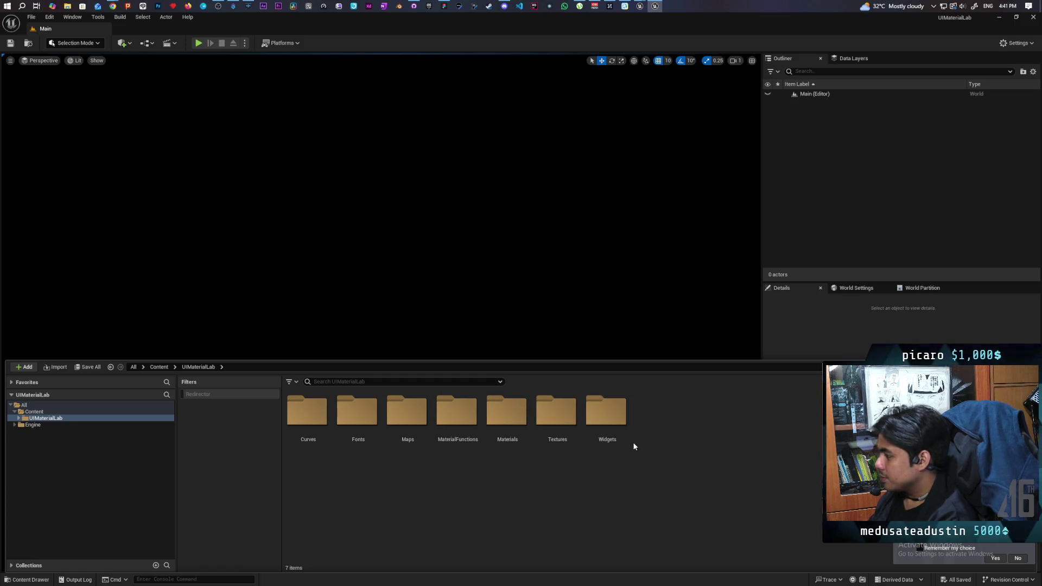
double_click(617, 417)
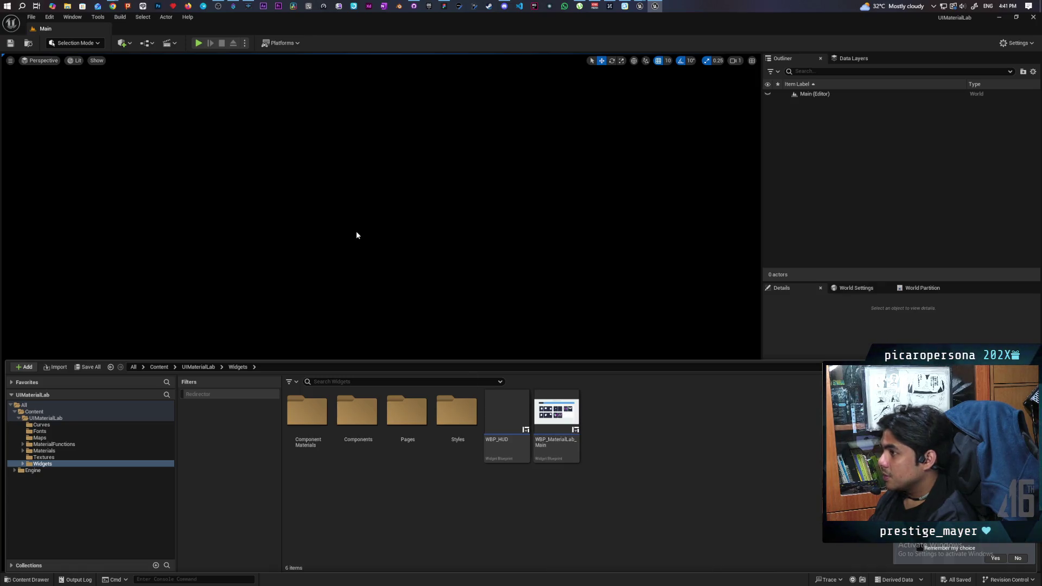
click(199, 44)
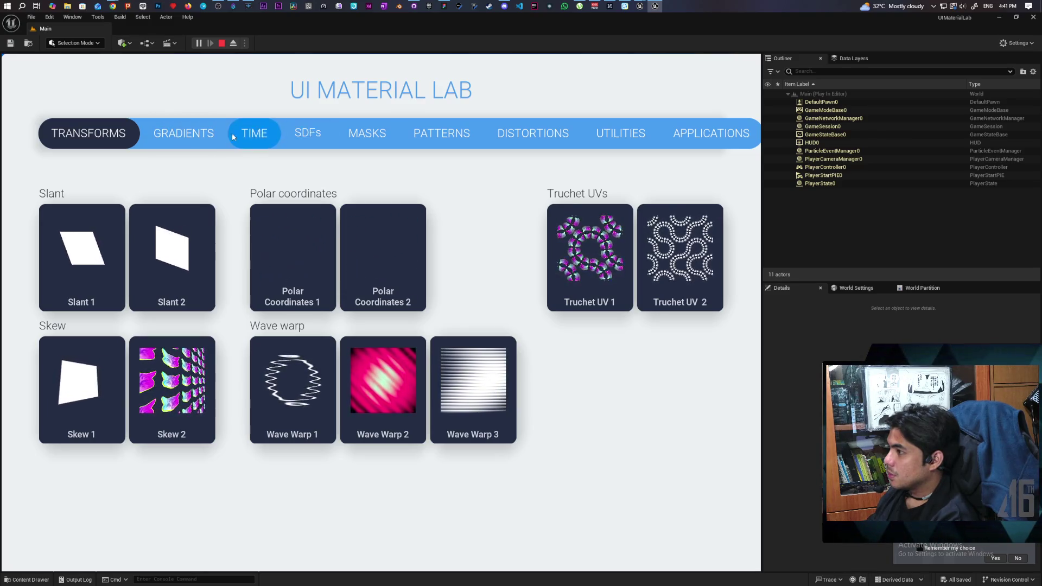
- View the Gradients examples, stop playing, and return to the Paparazi project's decal instance
click(193, 137)
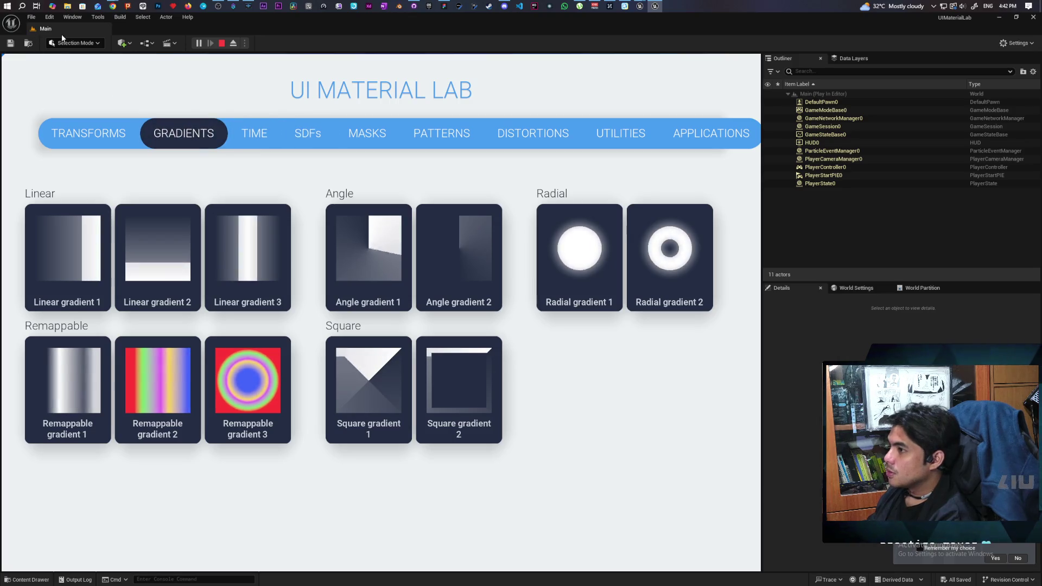
key(Escape)
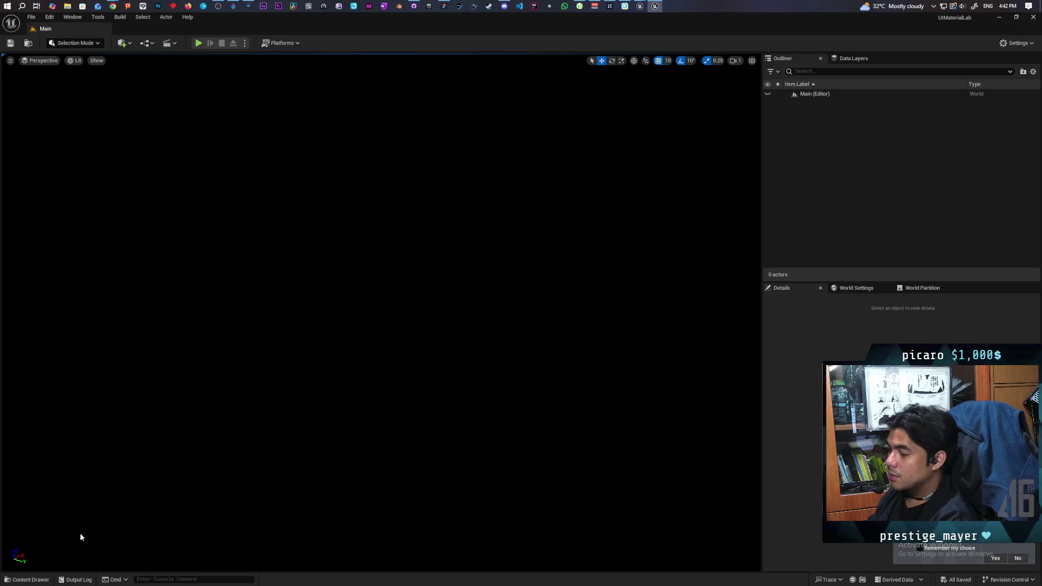
click(999, 17)
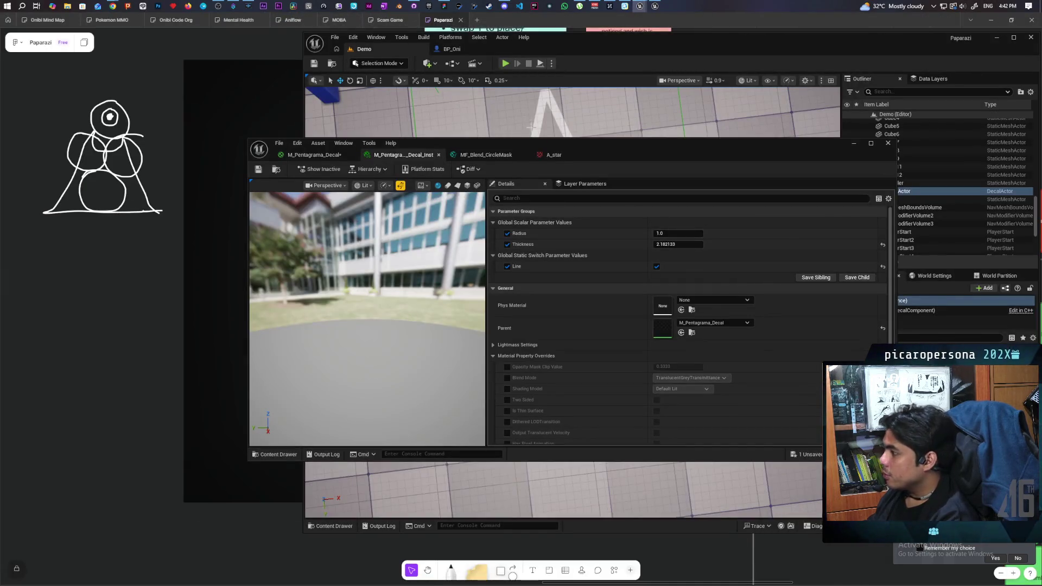
- Add a RadialGradientExponential node to the M_Pentagrama_Decal graph via a 'radial' search
click(347, 156)
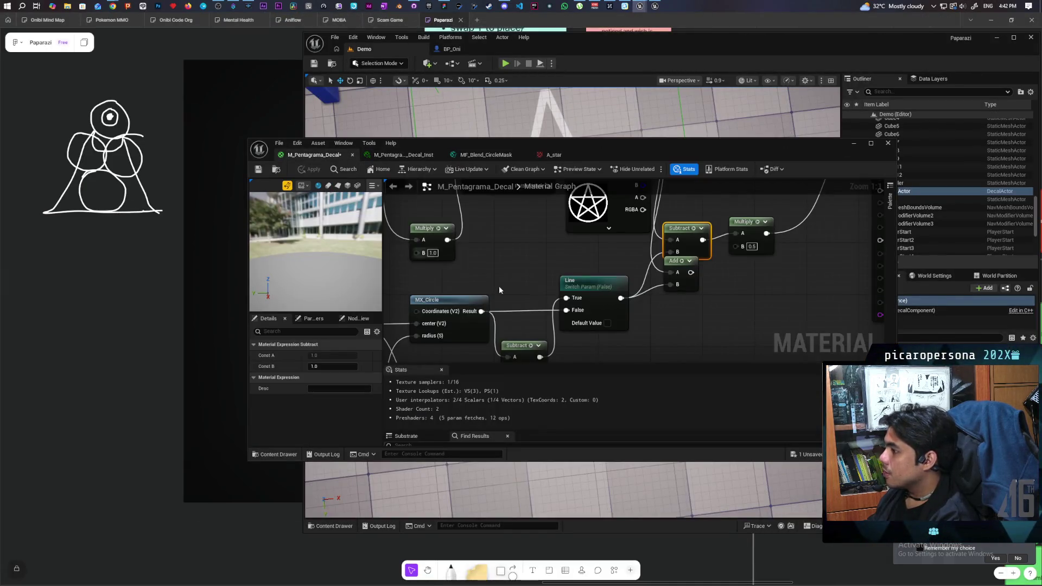
right_click(711, 314)
text(radial)
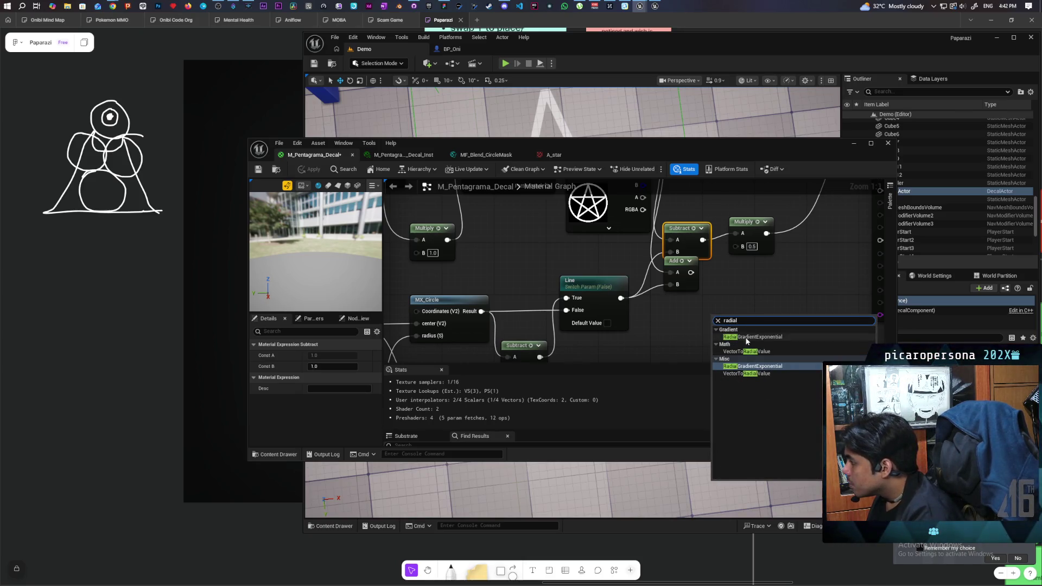
click(771, 366)
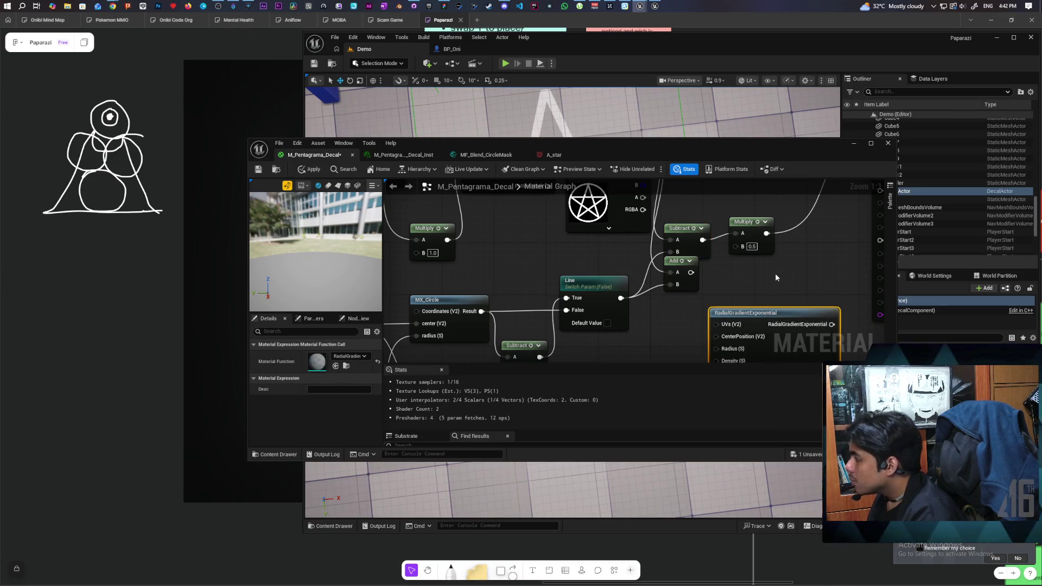
- Move the decal output node up, inspect the new node, and reposition the material editor window
scroll(776, 277, down, 2)
scroll(682, 317, down, 2)
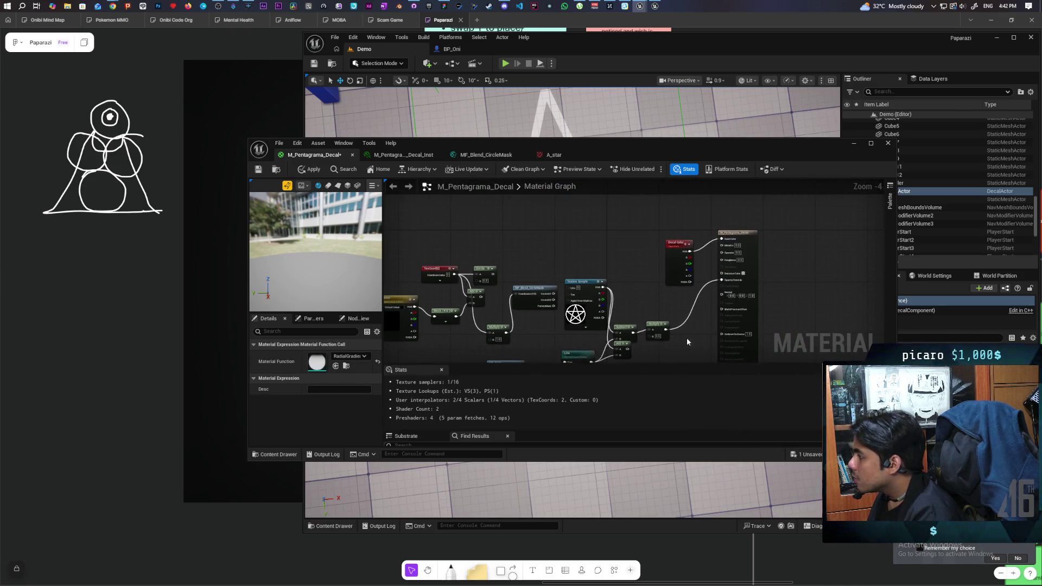
drag(680, 243, 686, 210)
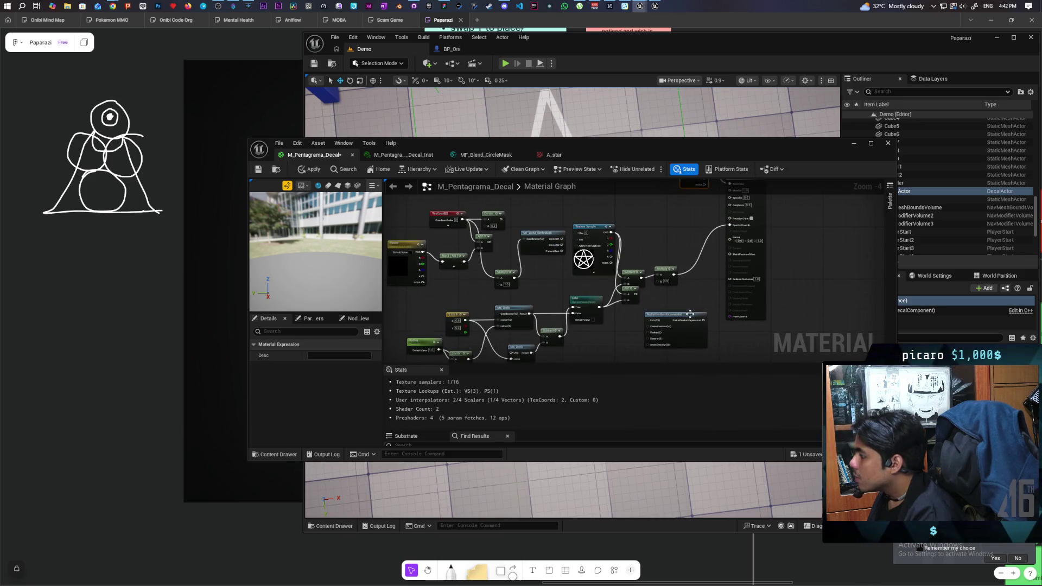
click(674, 287)
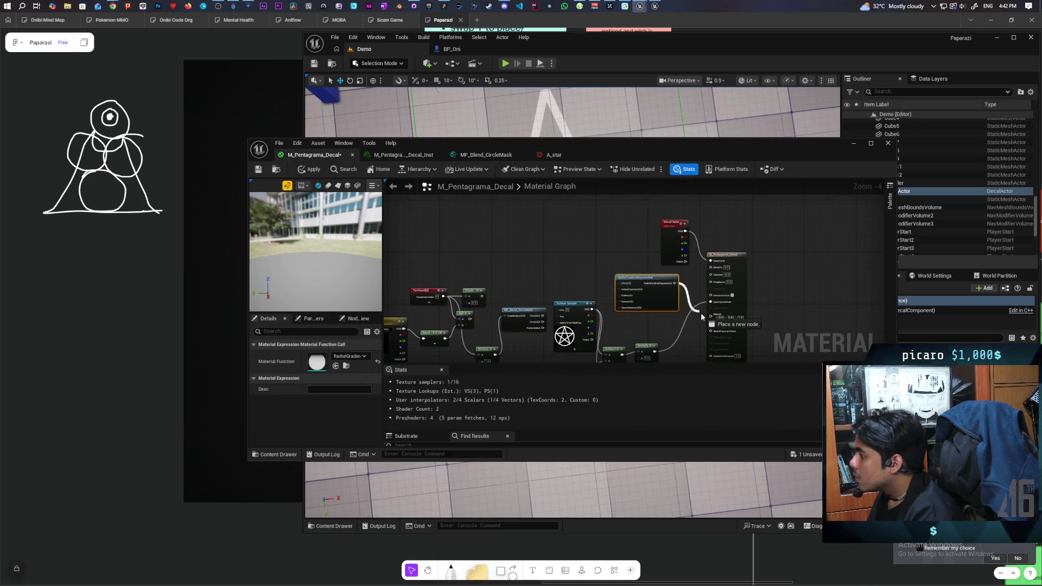
drag(586, 150, 596, 244)
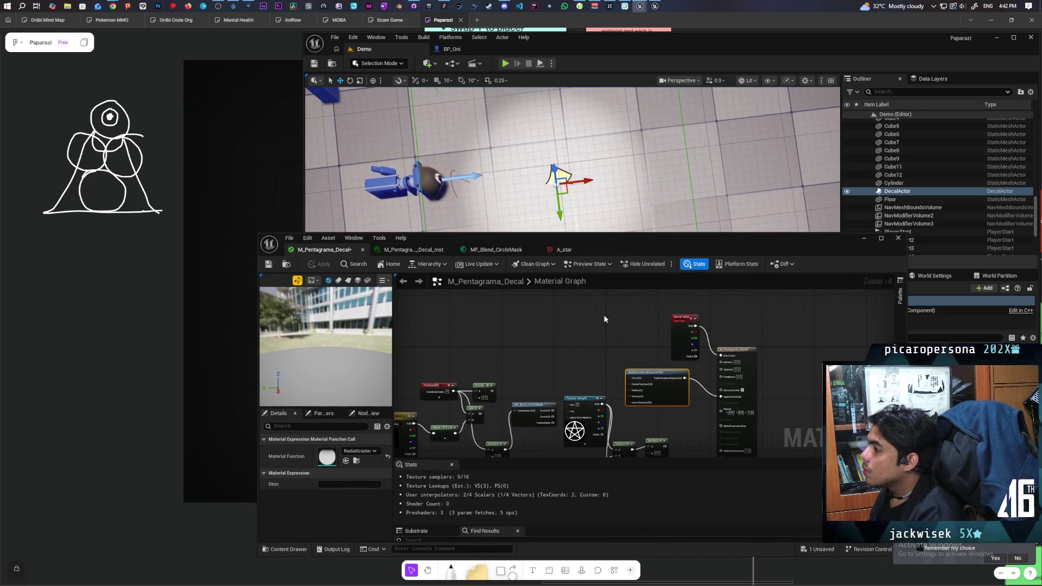
mouse_move(676, 249)
mouse_down()
mouse_move(642, 368)
mouse_move(640, 254)
mouse_move(640, 276)
mouse_up()
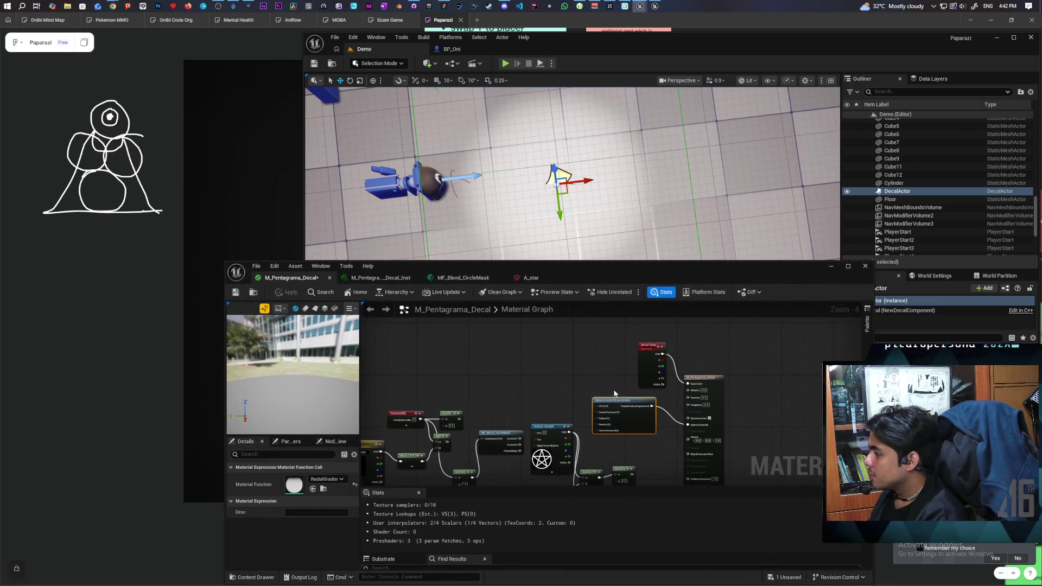
scroll(613, 408, up, 3)
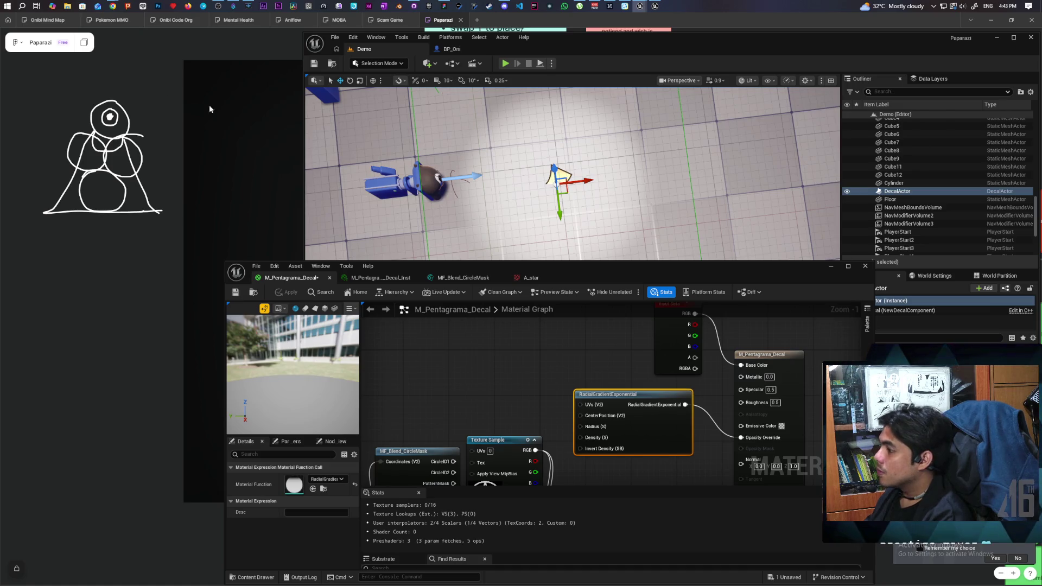
- In UIMaterialLab, search the top Content folder for 'angle'
mouse_move(656, 6)
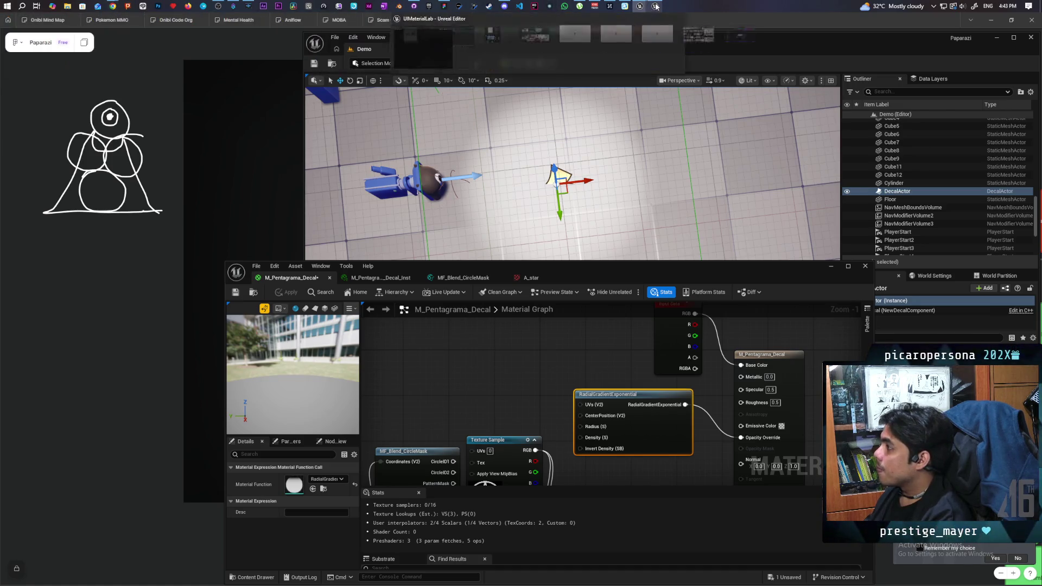
click(654, 33)
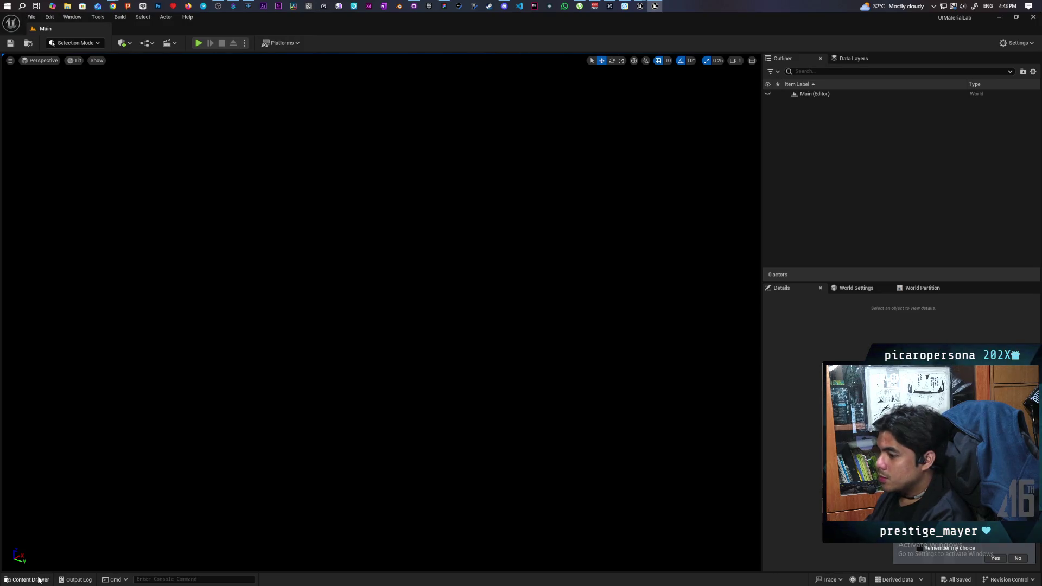
click(39, 581)
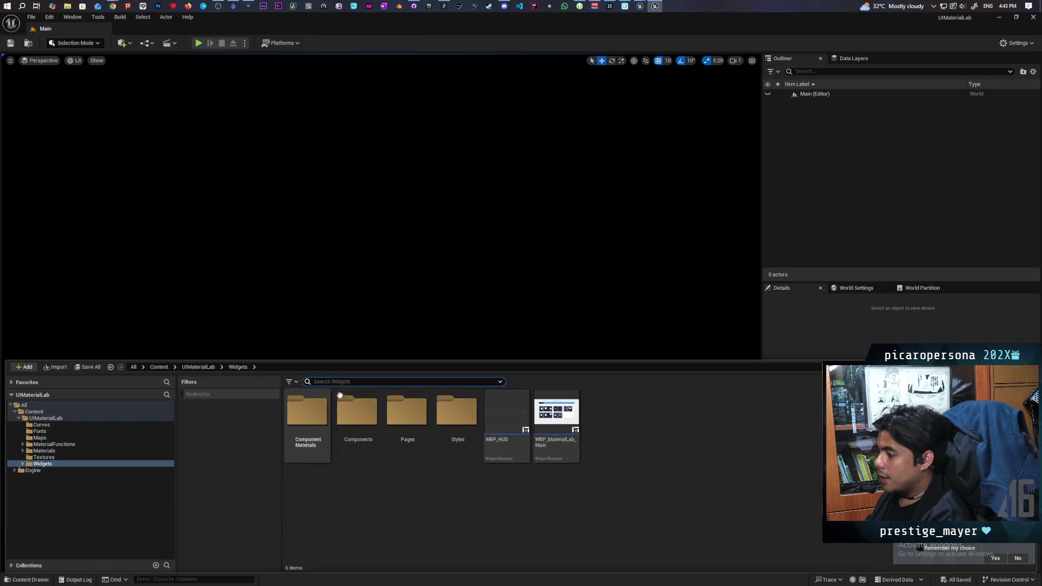
click(177, 366)
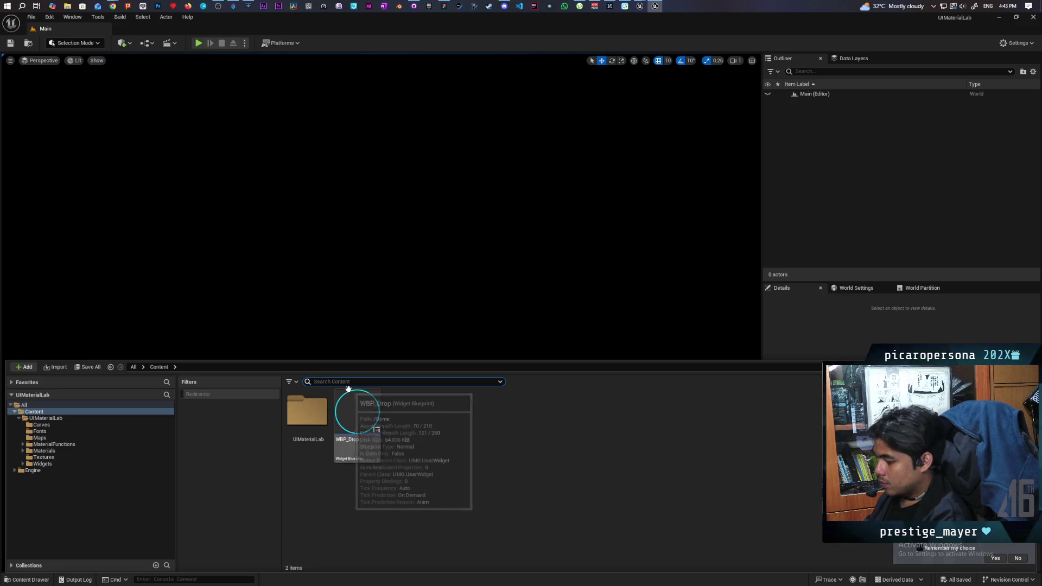
text(angle)
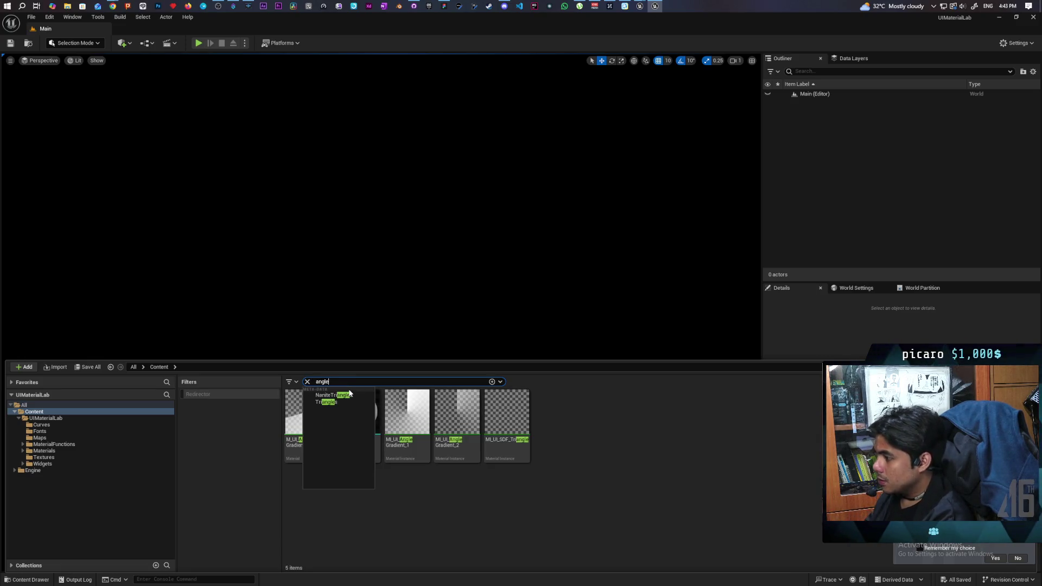
click(425, 498)
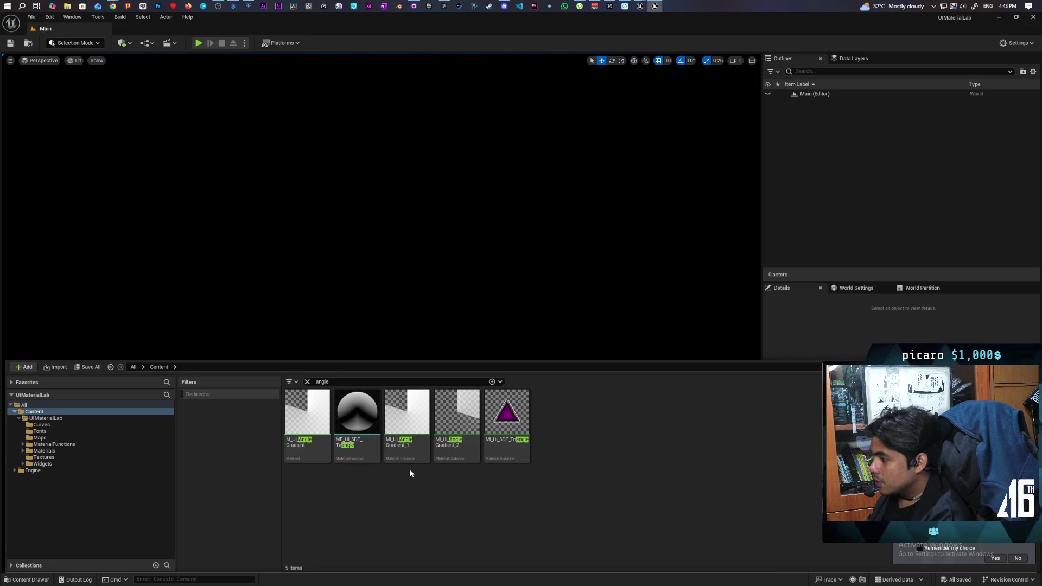
- Look over the five angle assets and open the M_UI_AngleGradient material
mouse_move(420, 438)
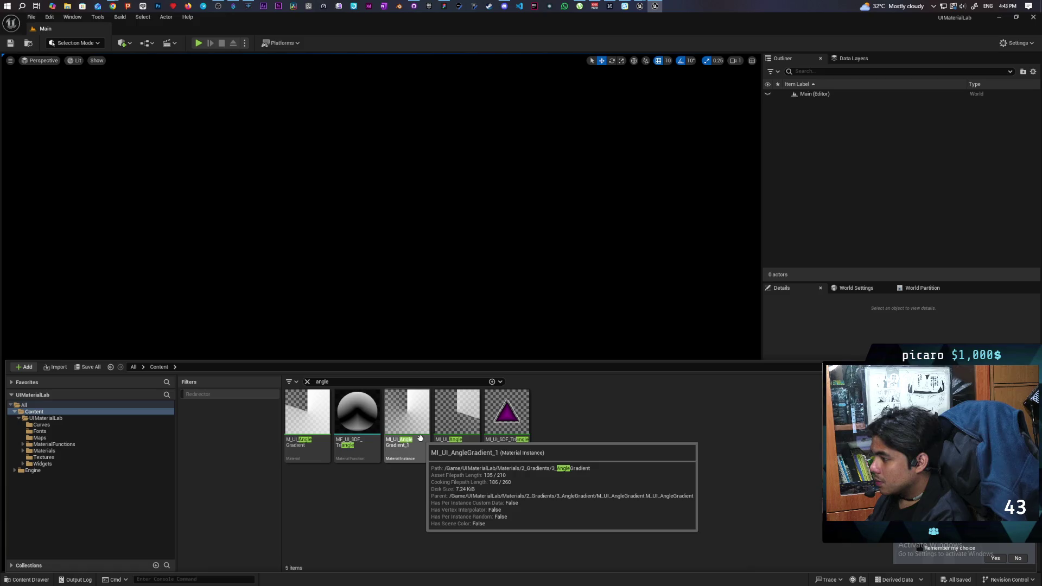
mouse_move(311, 432)
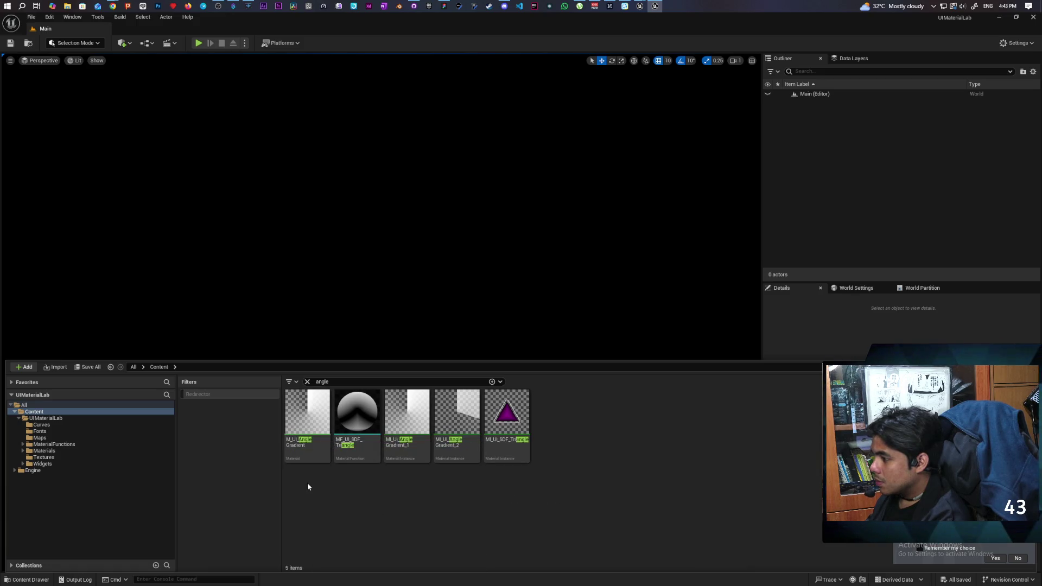
mouse_move(367, 411)
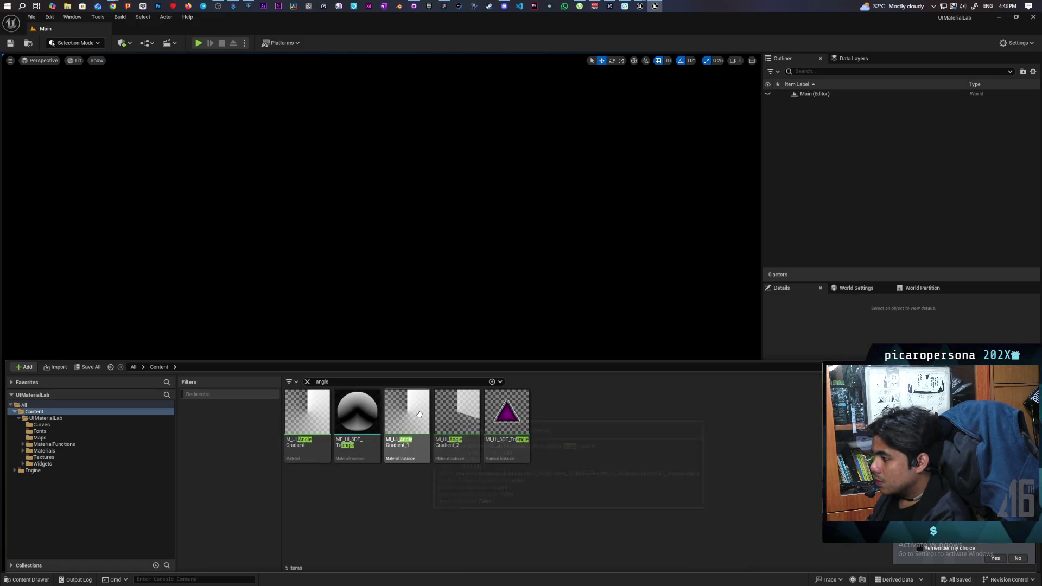
mouse_move(415, 418)
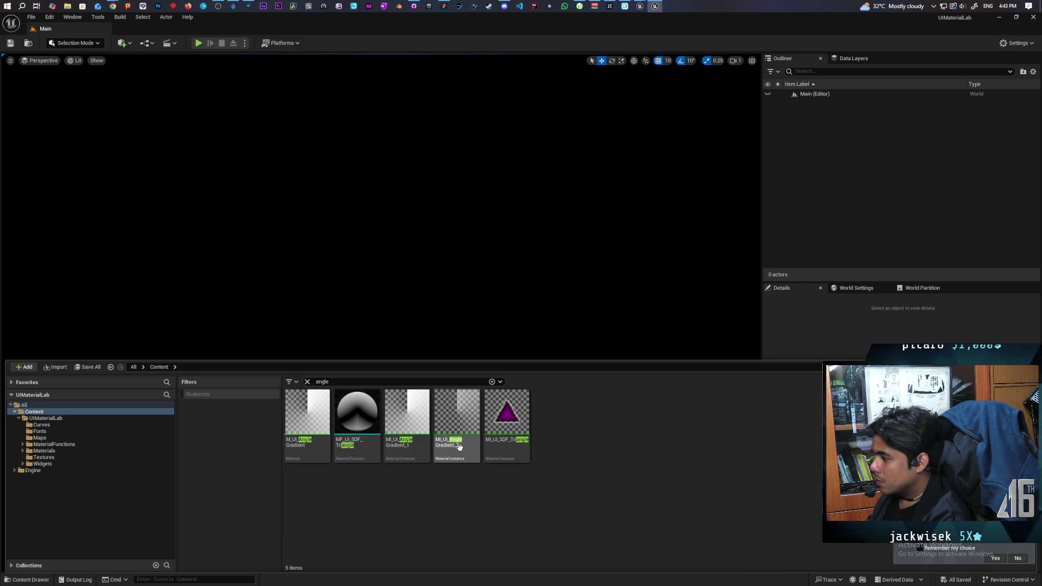
mouse_move(462, 447)
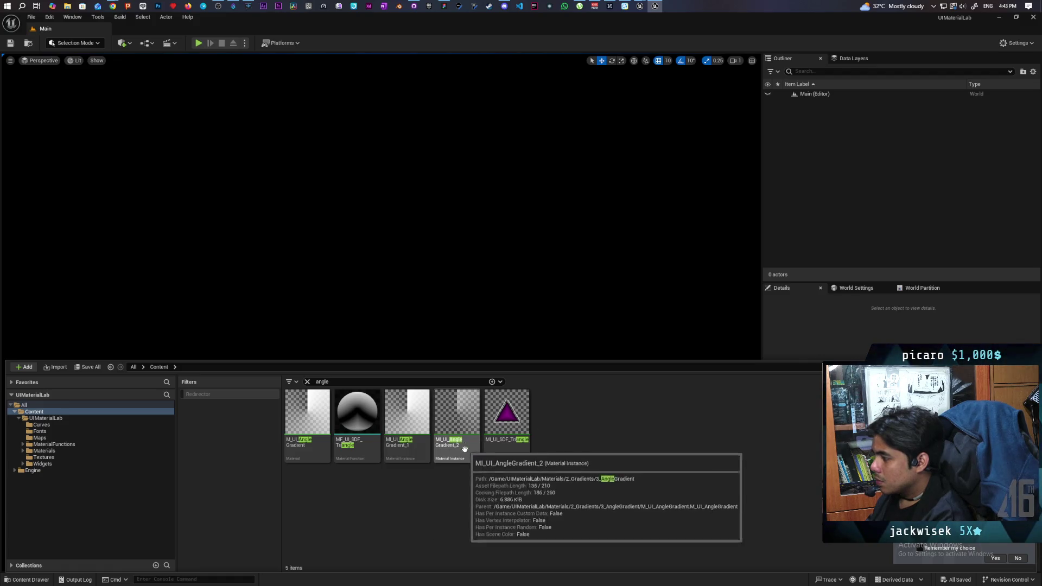
mouse_move(519, 449)
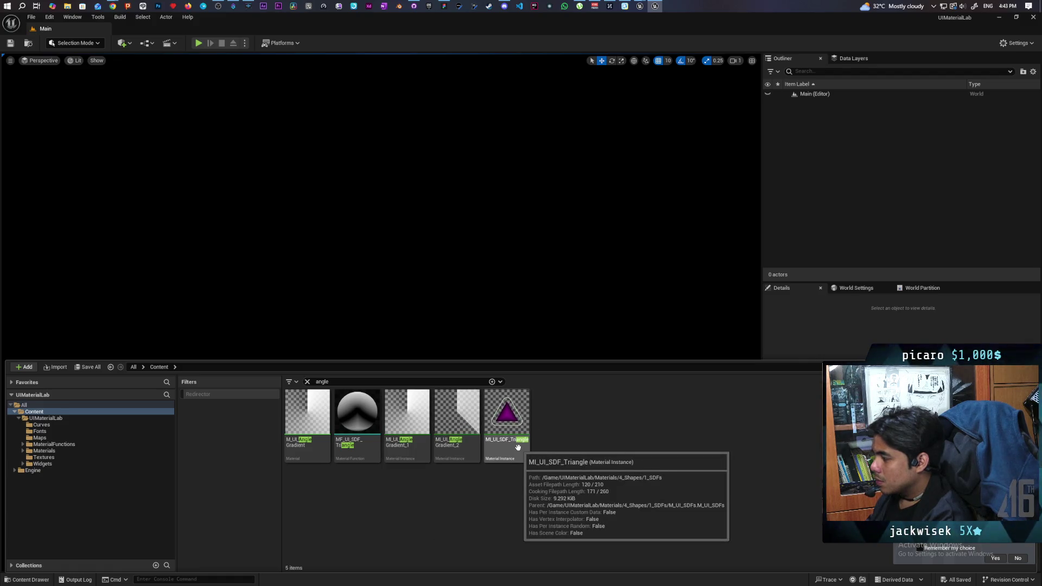
double_click(315, 421)
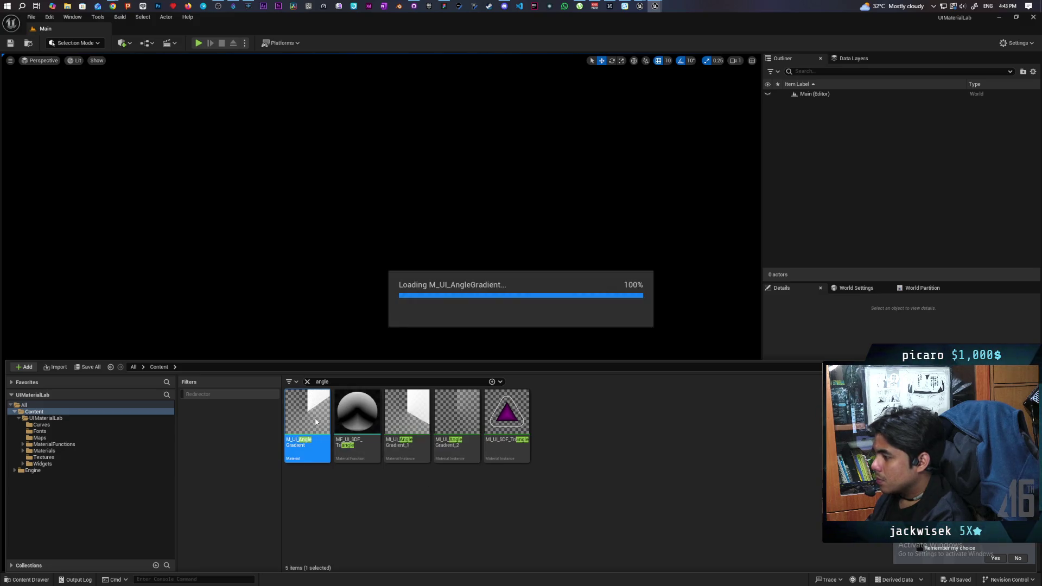
- Zoom and pan the M_UI_AngleGradient graph to the time-driven nodes and Angle gradient comment
scroll(646, 274, down, 5)
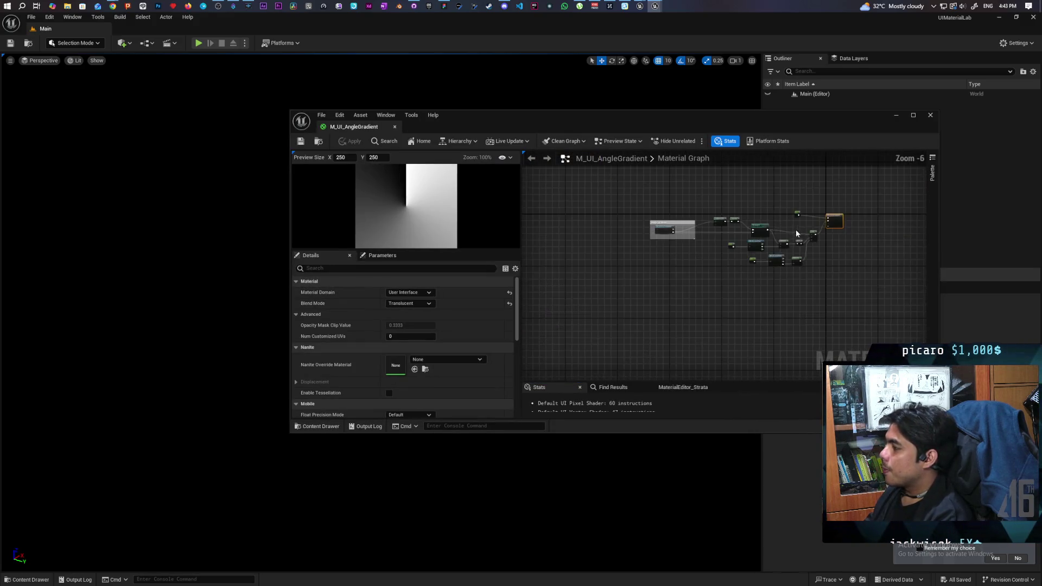
scroll(695, 279, up, 5)
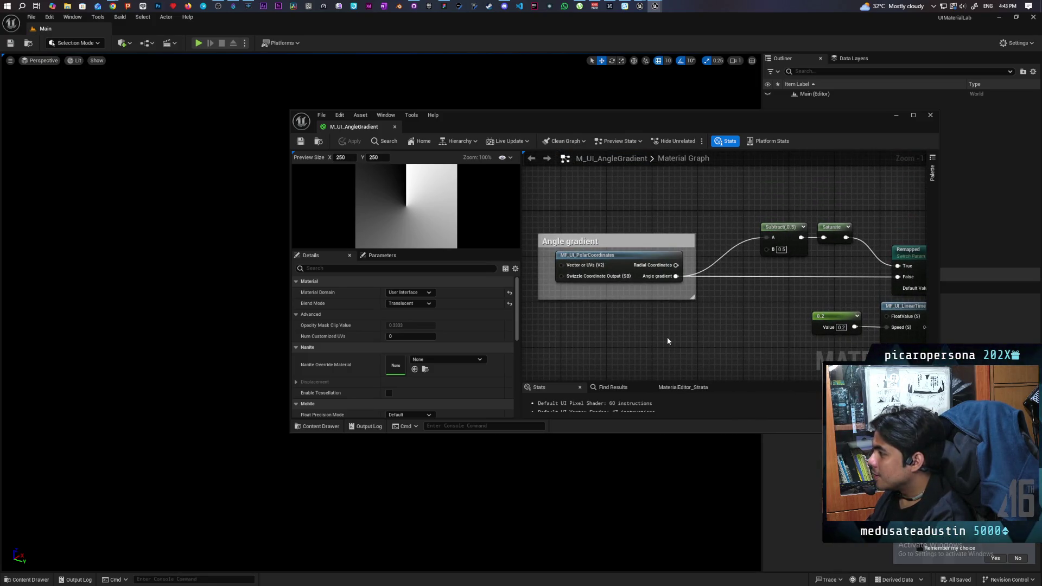
scroll(668, 326, down, 4)
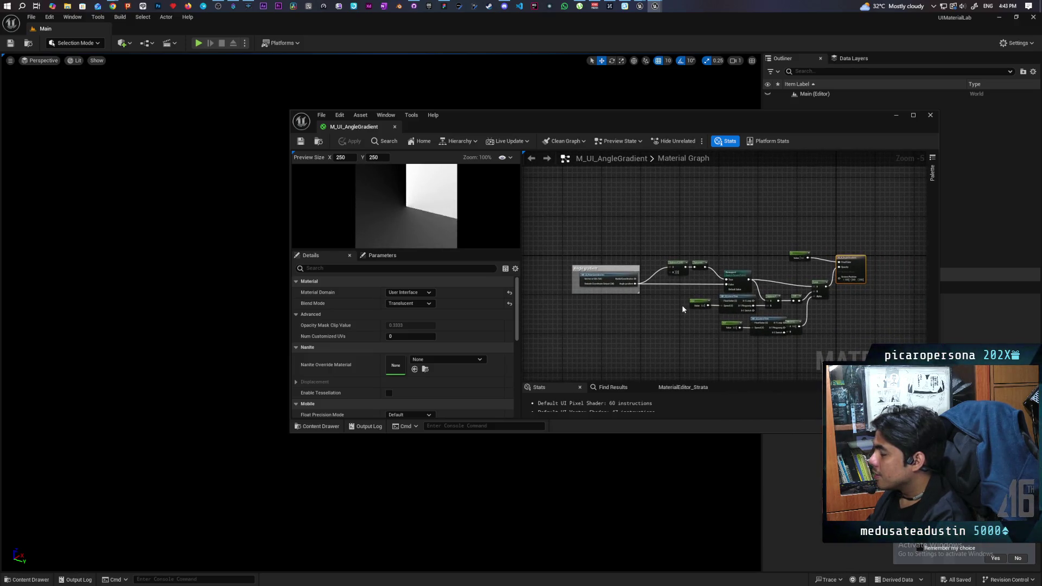
scroll(683, 310, up, 2)
mouse_move(702, 322)
mouse_down()
mouse_move(624, 324)
mouse_move(637, 309)
mouse_move(689, 298)
mouse_move(799, 292)
mouse_move(577, 298)
mouse_move(628, 303)
mouse_up()
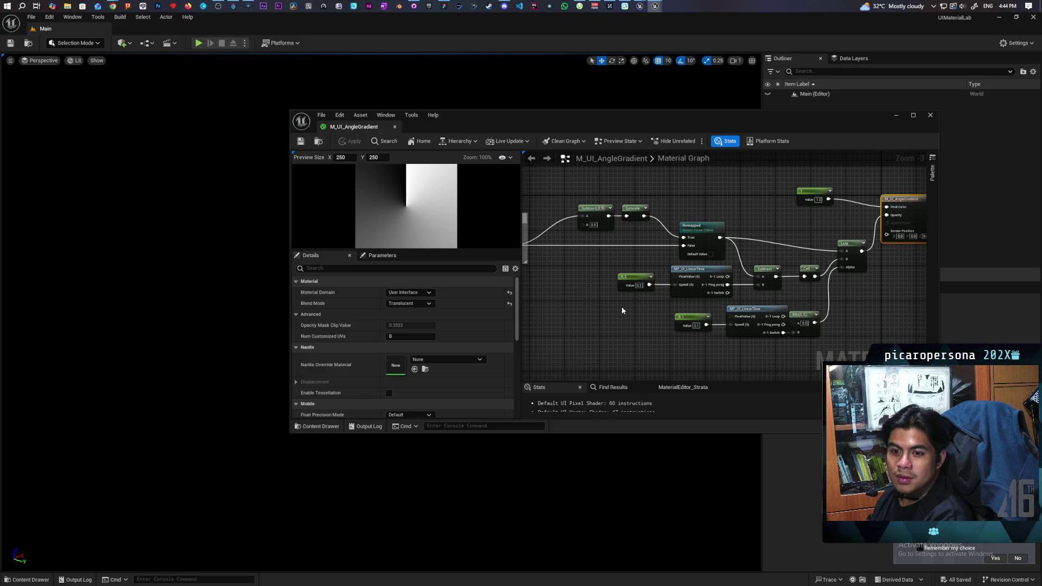
mouse_move(622, 310)
mouse_down()
mouse_move(756, 315)
mouse_move(661, 255)
mouse_move(648, 280)
mouse_move(681, 279)
mouse_move(849, 193)
mouse_move(766, 296)
mouse_move(791, 264)
mouse_up()
- Shift the 0.1 constant and its MF_UI_LinearTime node left, then select the 0.2 pair
drag(778, 338, 661, 285)
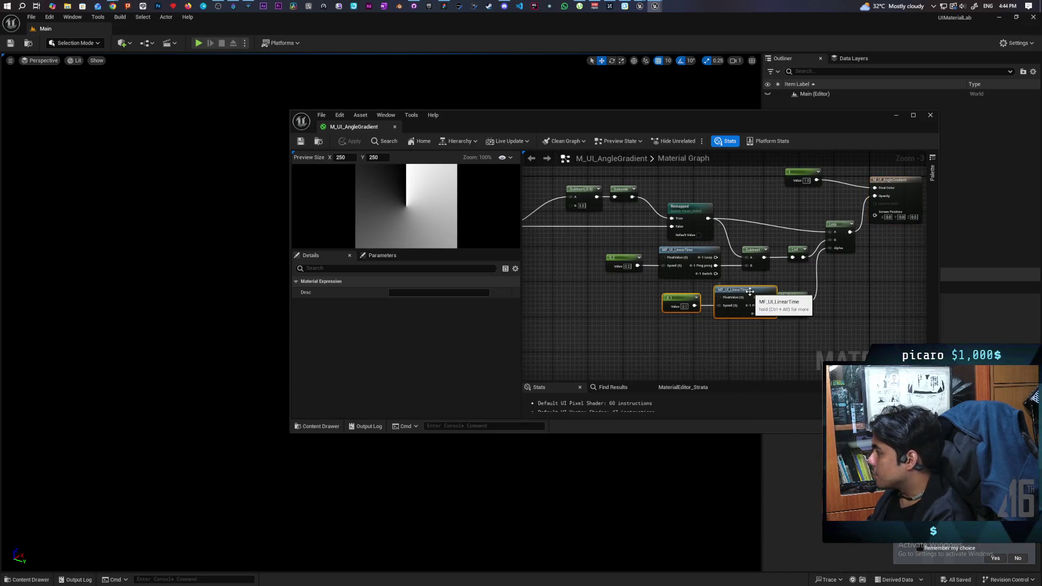
drag(732, 296, 726, 294)
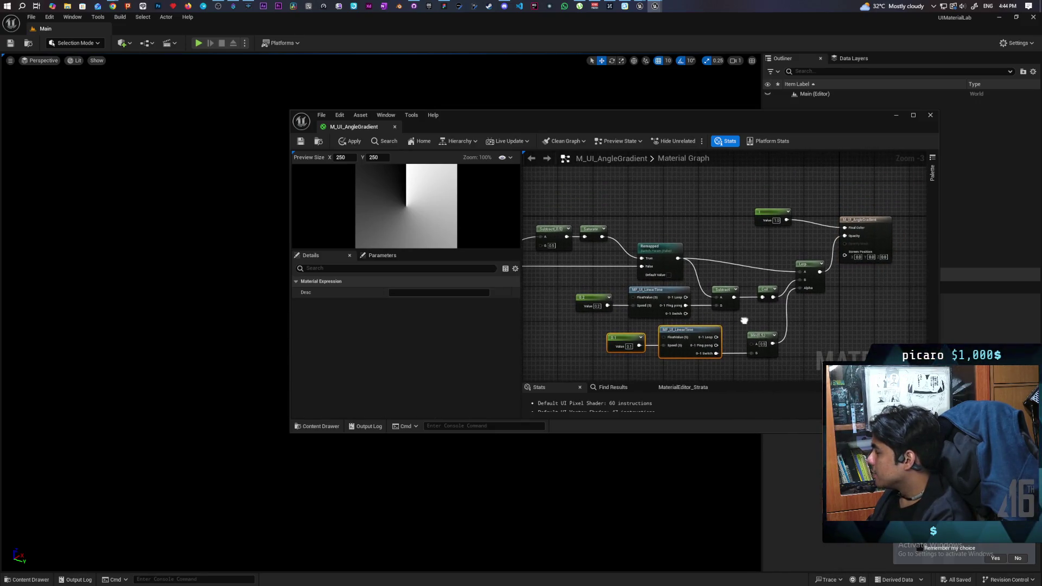
drag(539, 288, 739, 290)
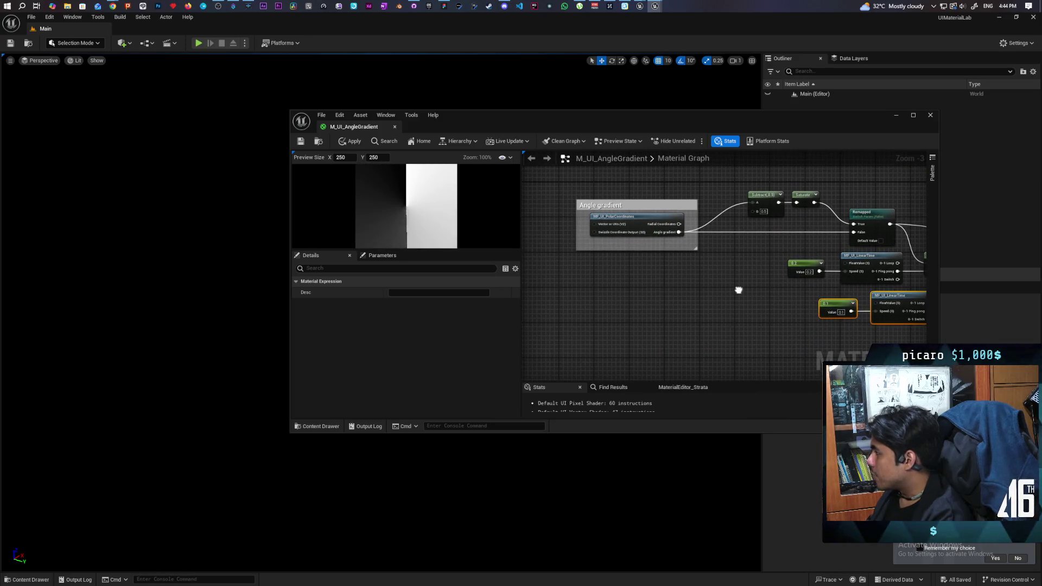
scroll(737, 291, up, 4)
drag(661, 302, 751, 258)
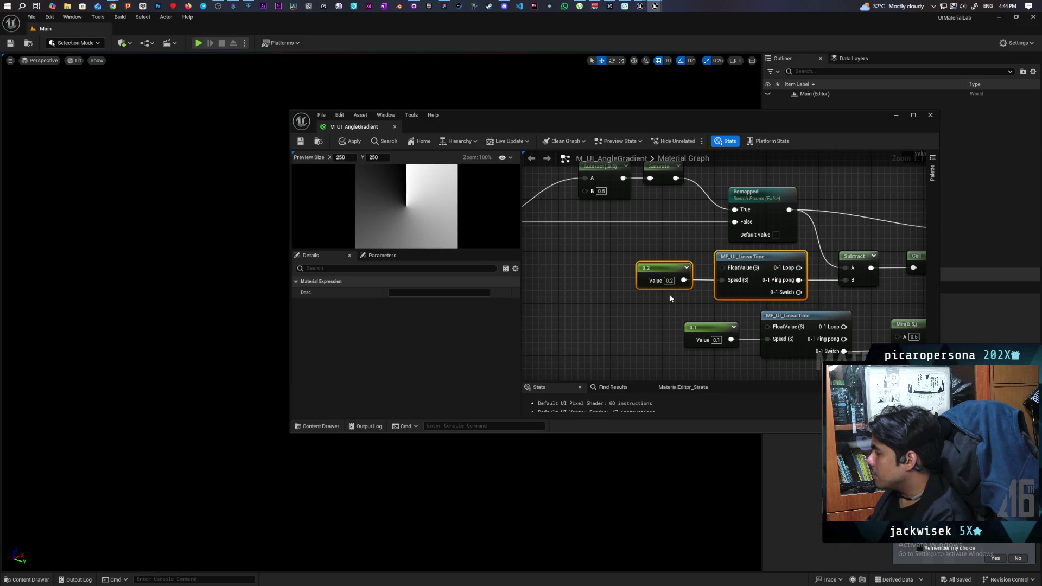
- Inspect the angle-gradient graph's Remapped, Lerp and Min nodes, selecting both constant/linear-time pairs
drag(669, 294, 585, 305)
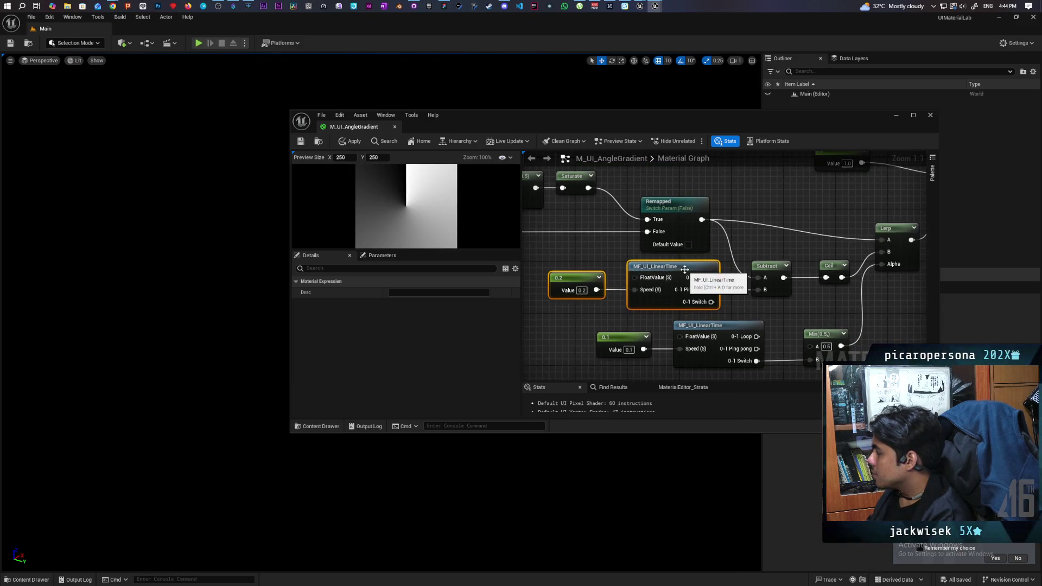
mouse_move(738, 304)
mouse_down()
mouse_move(820, 286)
mouse_move(883, 310)
mouse_up()
mouse_move(741, 323)
mouse_down()
mouse_move(869, 308)
mouse_move(805, 307)
mouse_up()
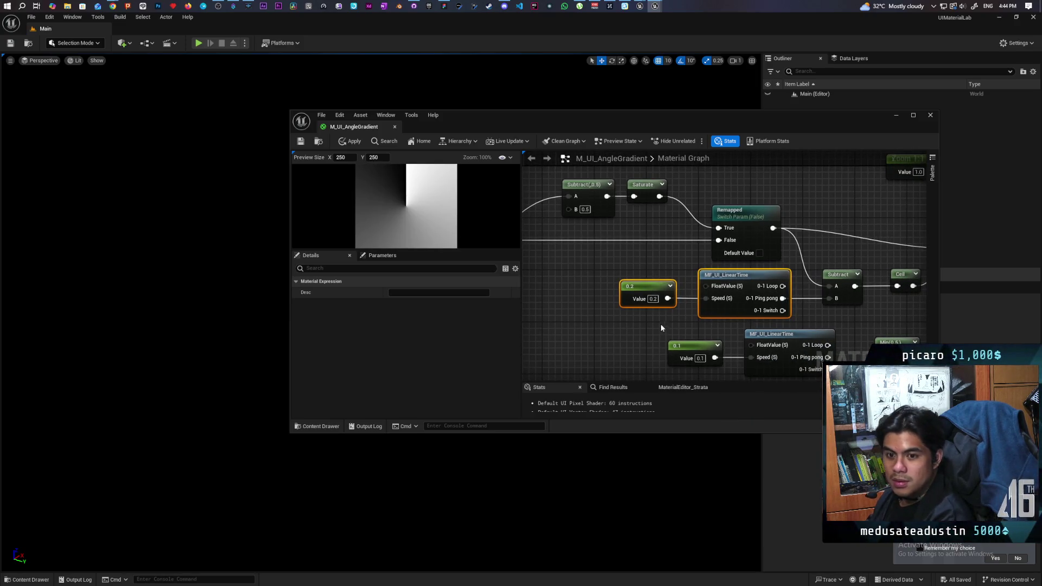
mouse_move(660, 323)
mouse_down()
mouse_move(553, 330)
mouse_move(680, 329)
mouse_move(795, 292)
mouse_move(745, 274)
mouse_move(507, 288)
mouse_up()
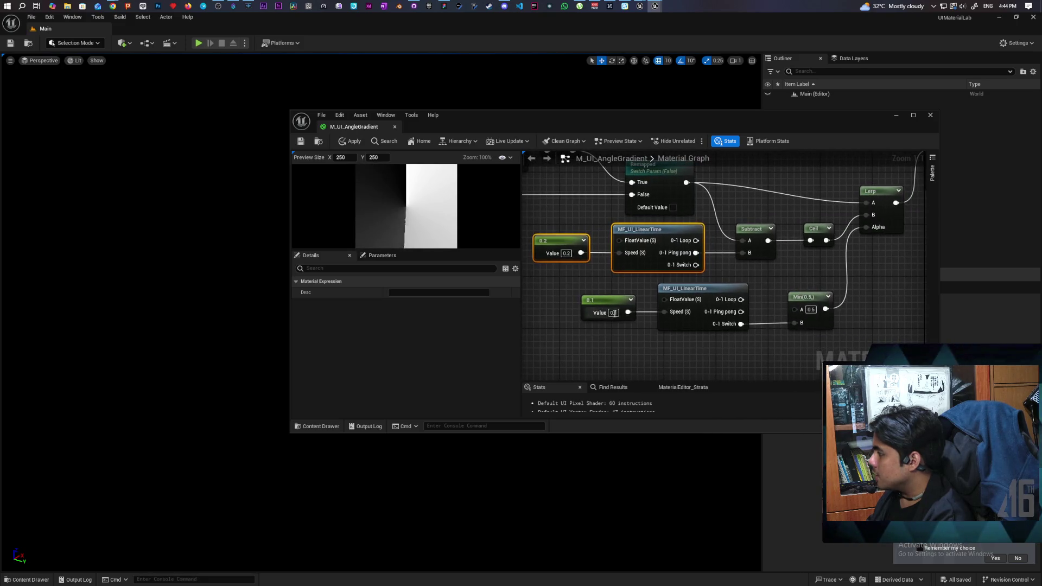
drag(575, 326, 728, 288)
mouse_move(788, 269)
mouse_down()
mouse_move(747, 305)
mouse_move(826, 310)
mouse_move(802, 291)
mouse_up()
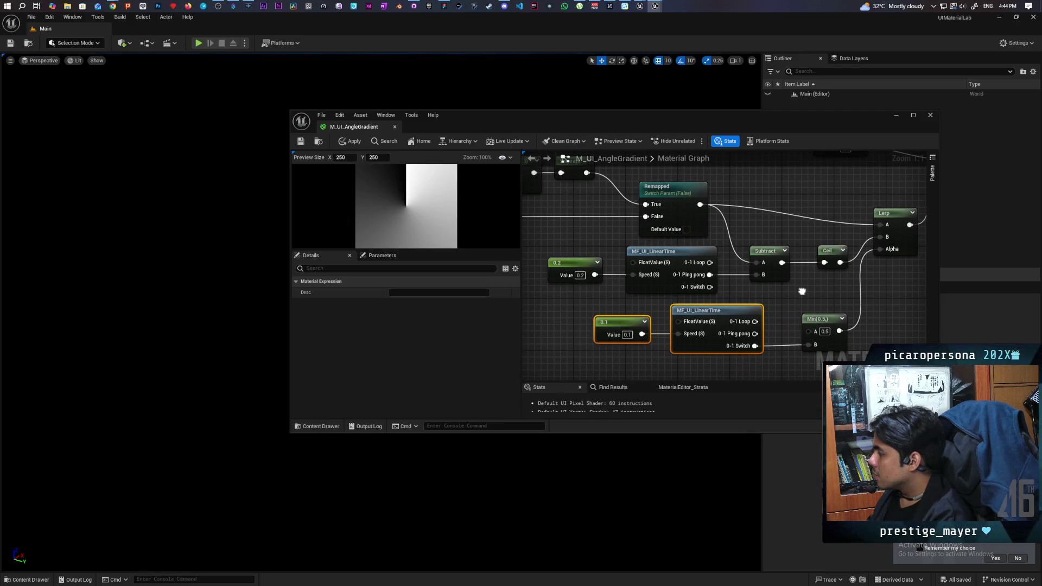
mouse_move(572, 353)
mouse_down()
mouse_move(689, 303)
mouse_move(710, 278)
mouse_up()
scroll(607, 291, down, 2)
drag(579, 305, 858, 325)
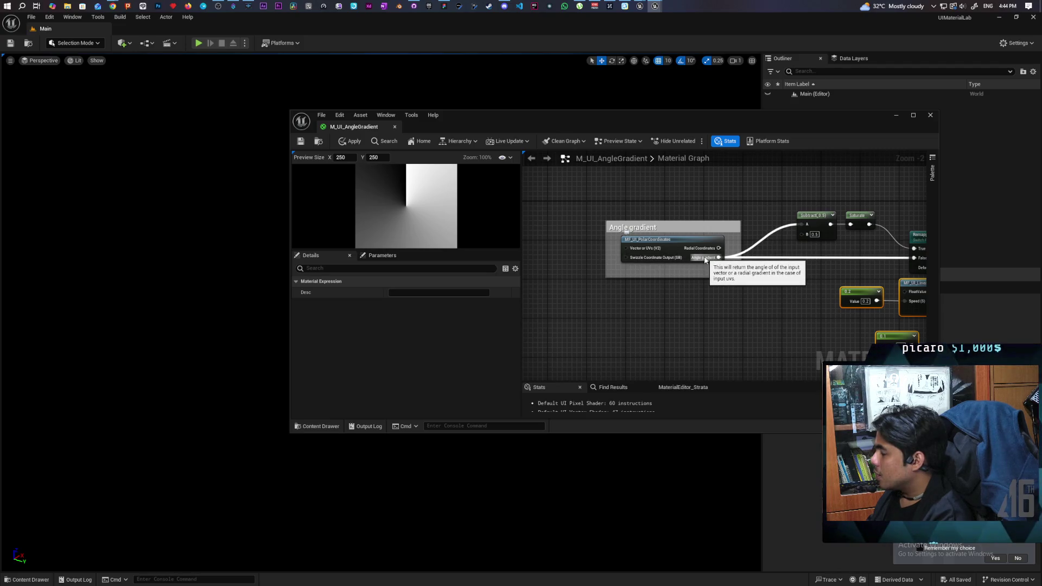
- Minimize the M_UI_AngleGradient editor and switch to the Paparazi project's editor window
click(894, 117)
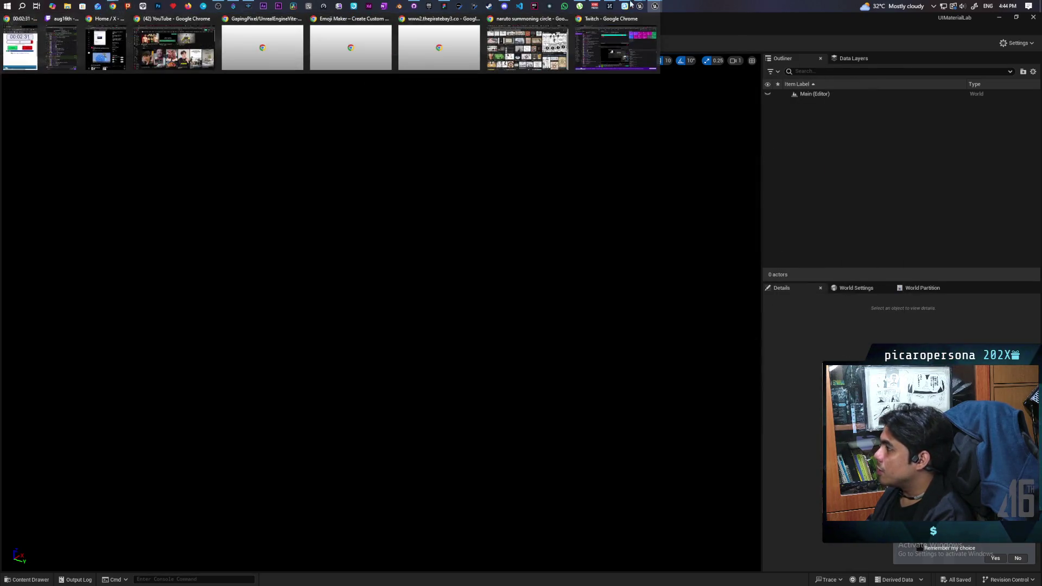
mouse_move(656, 6)
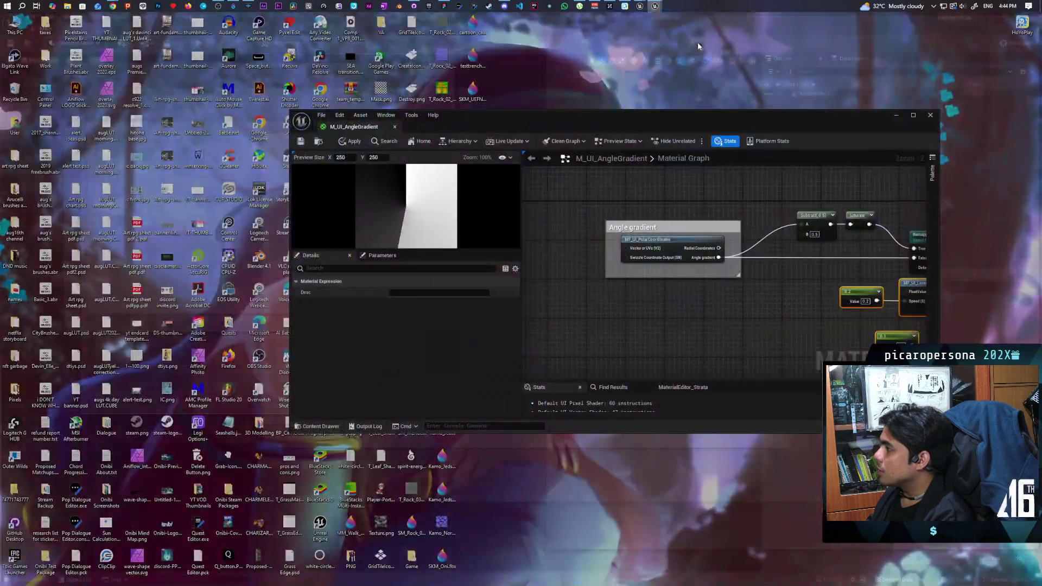
click(698, 42)
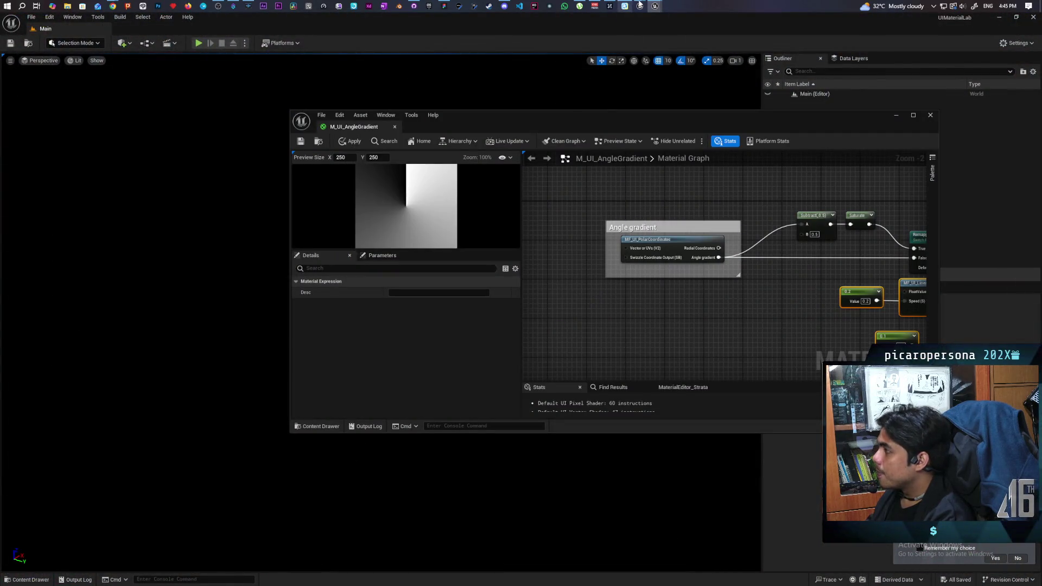
mouse_move(640, 6)
click(659, 50)
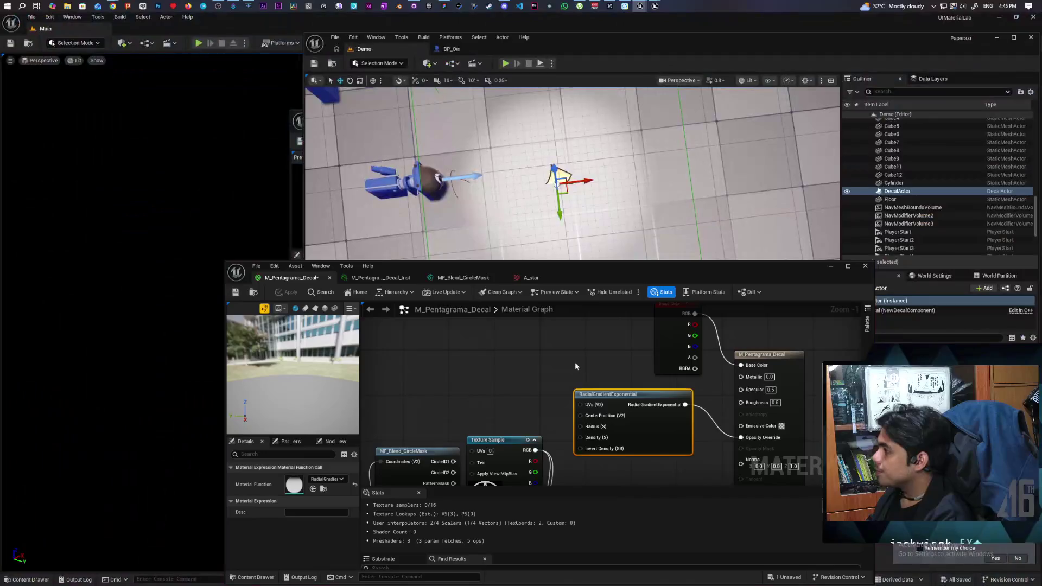
- Add an MF_AngleGradient node and wire its Result into Opacity Override
right_click(483, 352)
text(angle)
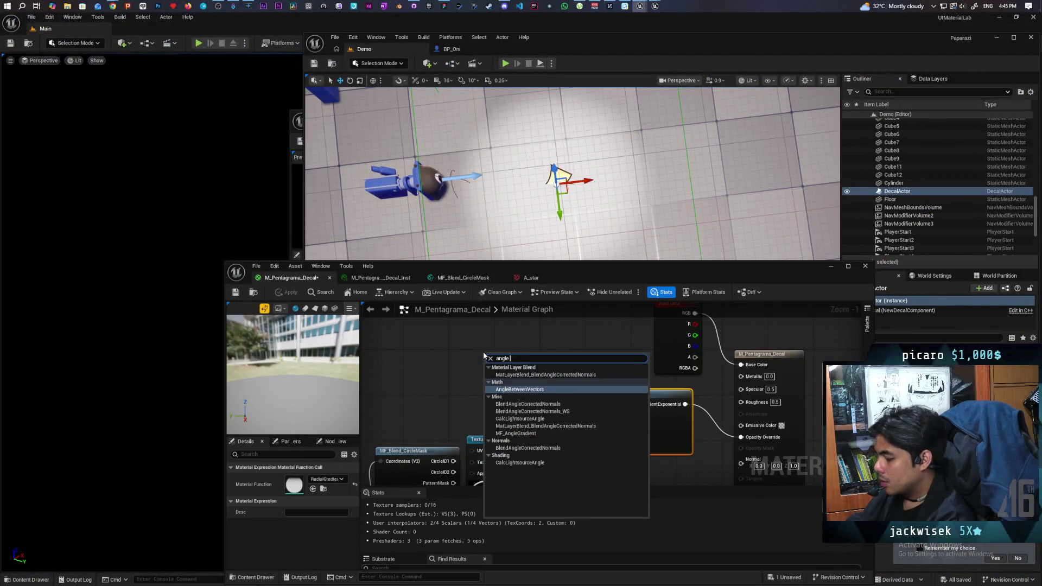
text(ra)
key(Return)
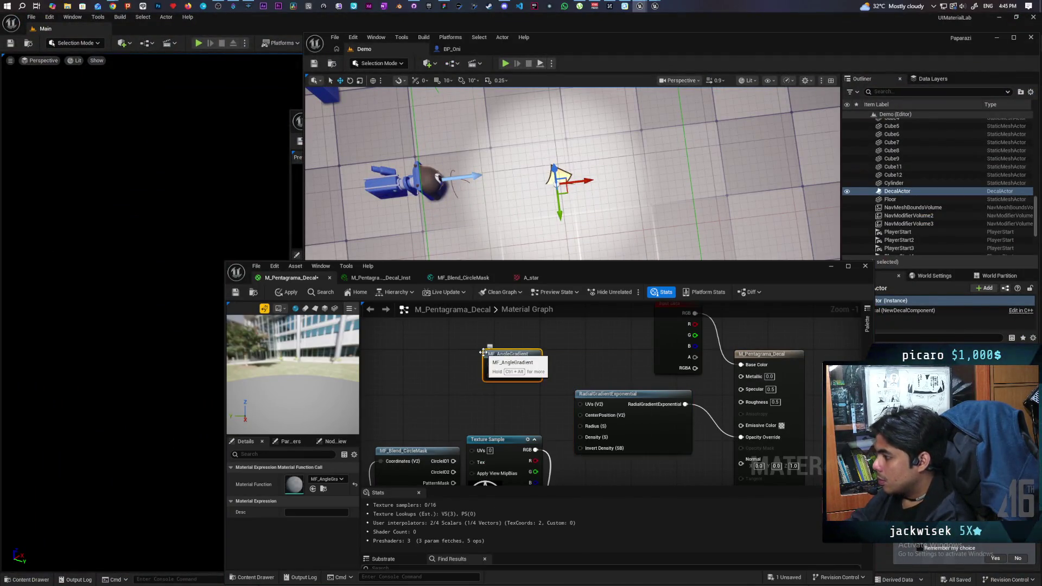
drag(548, 371, 741, 437)
- Delete the RadialGradientExponential node and apply the material changes
click(621, 417)
key(Delete)
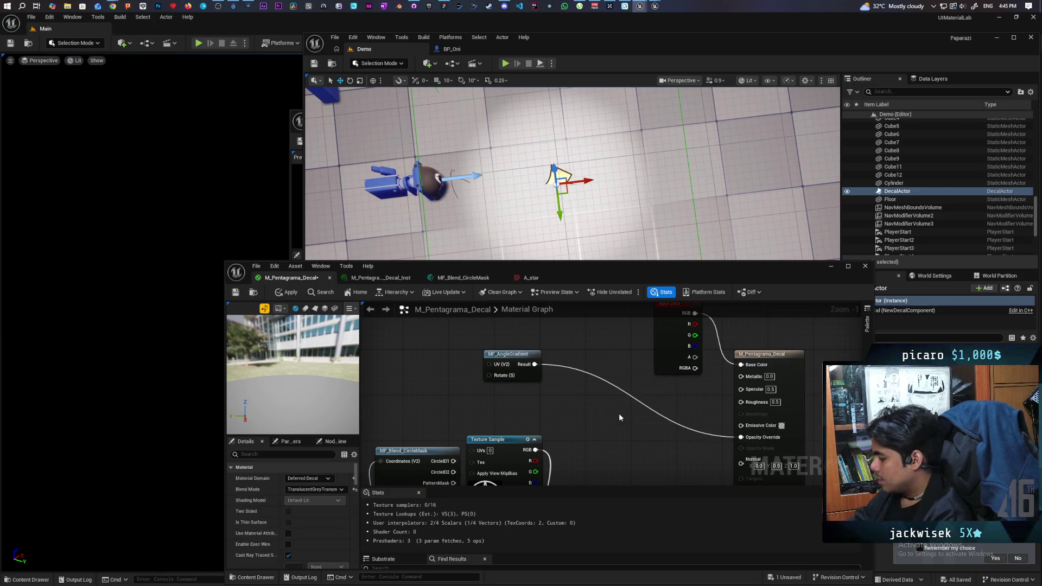
click(286, 292)
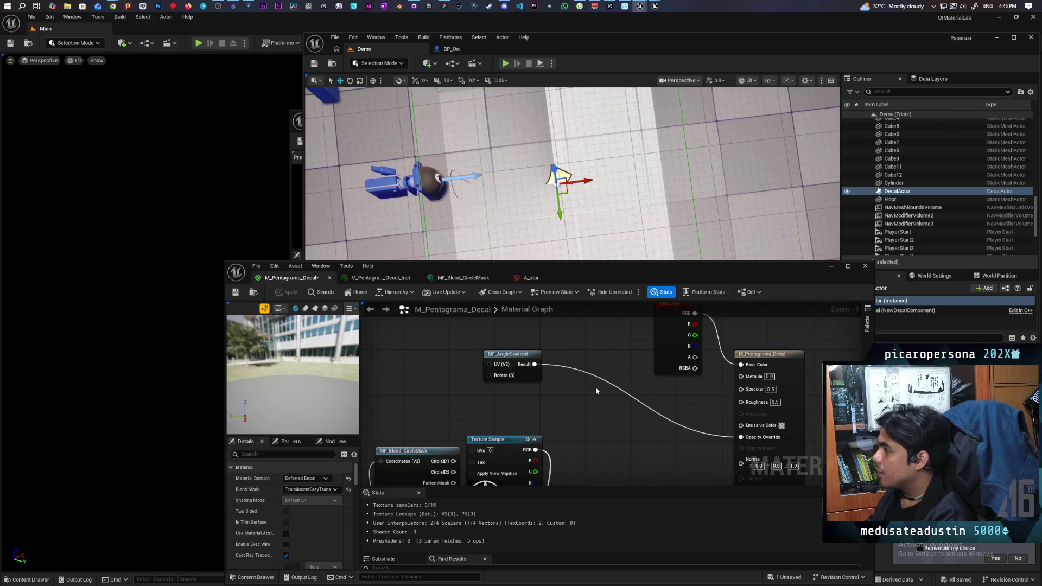
drag(598, 384, 603, 358)
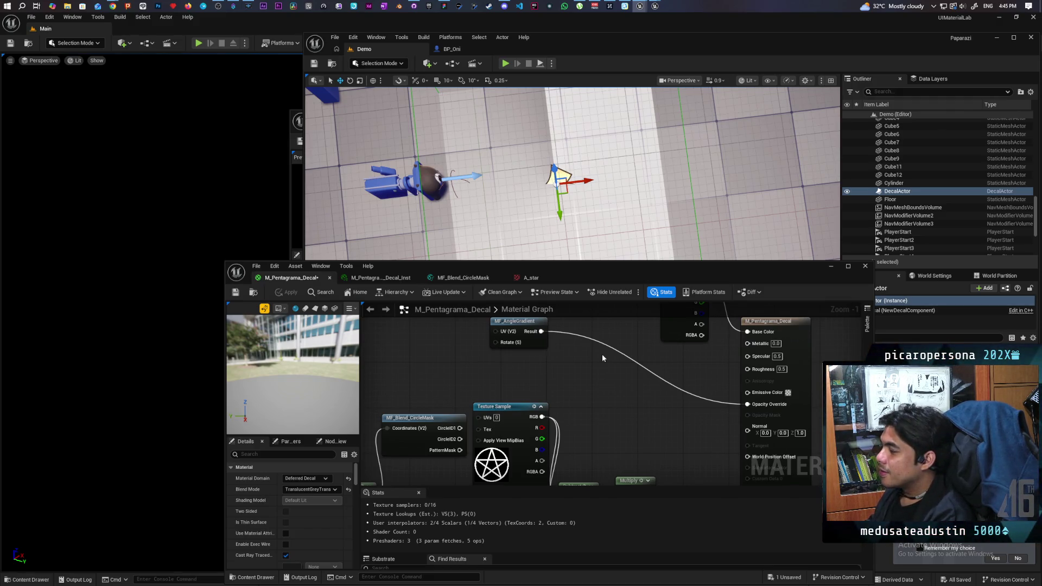
- Tidy the graph layout by repositioning the Decal Color and output nodes
drag(568, 356, 597, 375)
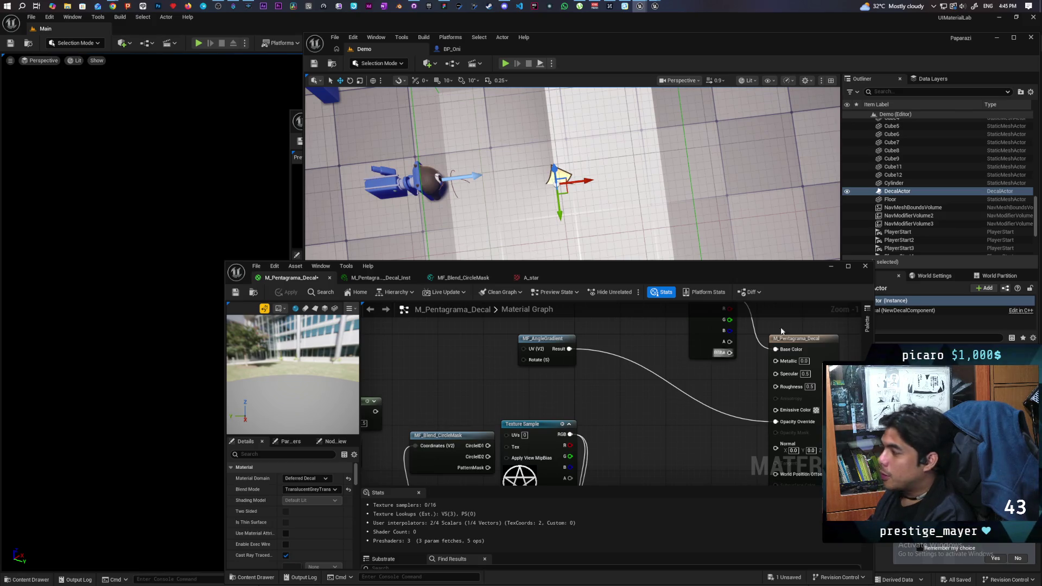
scroll(639, 420, down, 3)
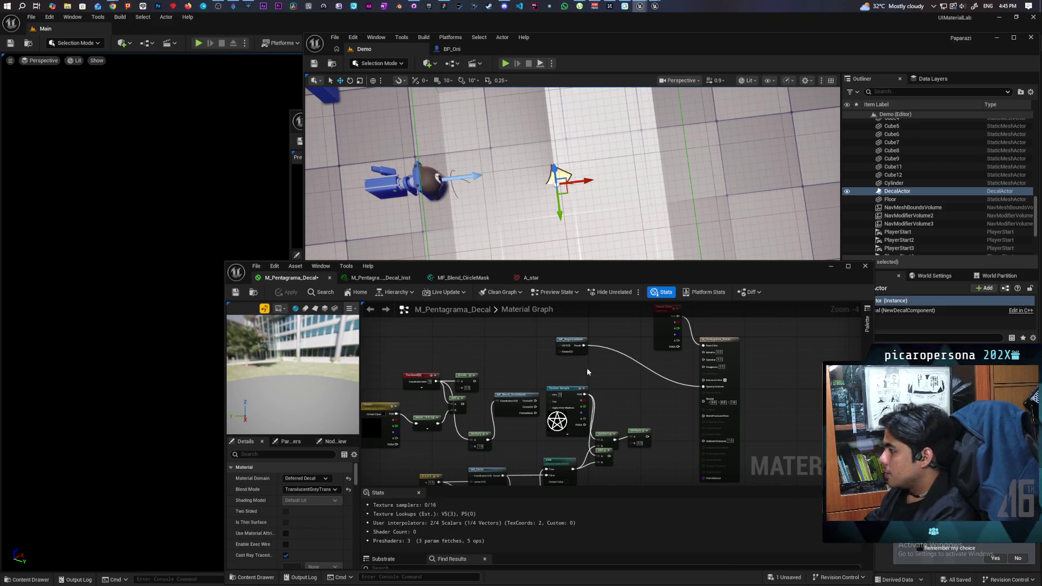
mouse_move(597, 369)
mouse_down()
mouse_move(630, 336)
mouse_move(625, 400)
mouse_up()
scroll(635, 349, up, 1)
scroll(635, 349, up, 2)
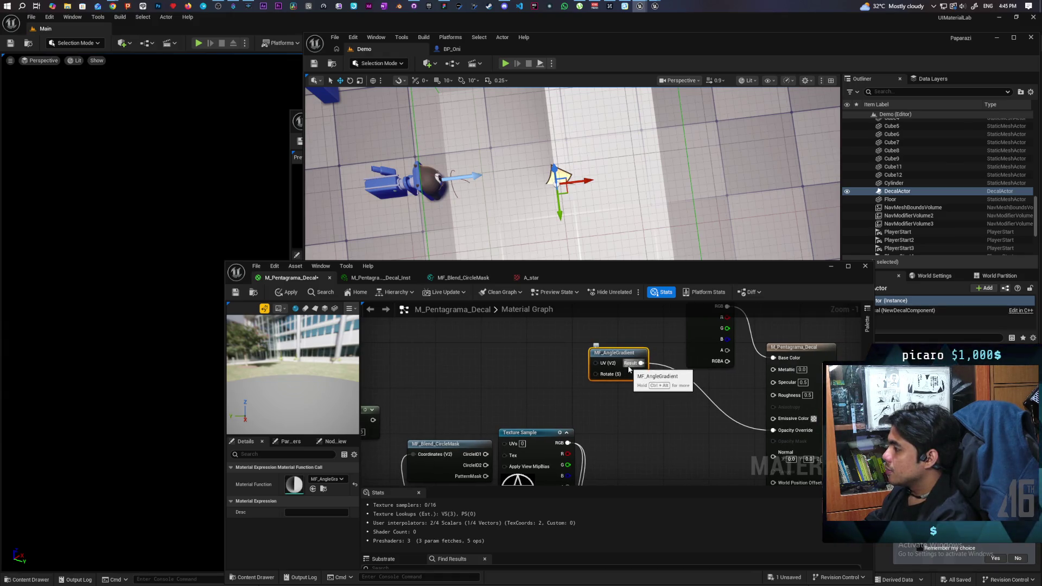
mouse_move(676, 376)
mouse_down()
mouse_move(651, 407)
mouse_move(651, 312)
mouse_move(639, 377)
mouse_move(646, 331)
mouse_move(639, 356)
mouse_up()
scroll(640, 357, down, 3)
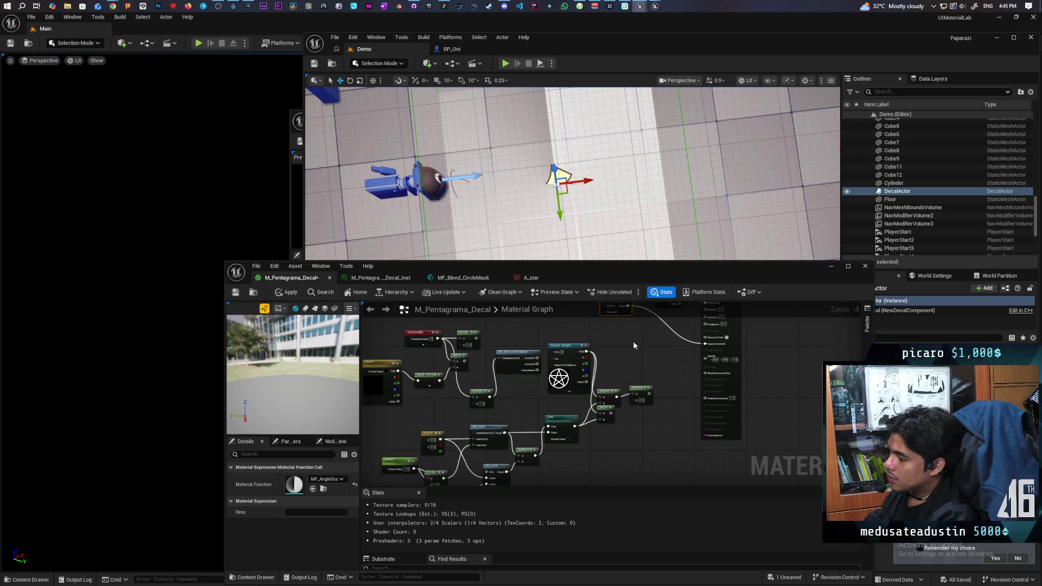
mouse_move(631, 347)
mouse_down()
mouse_move(626, 389)
mouse_move(695, 369)
mouse_move(634, 361)
mouse_up()
click(588, 387)
drag(645, 400, 716, 398)
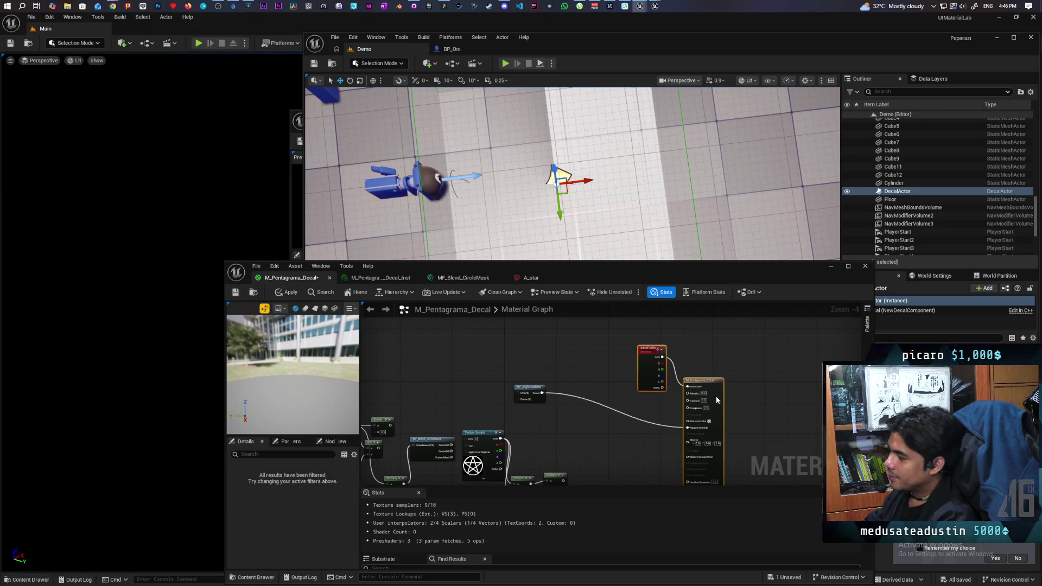
drag(639, 363, 574, 339)
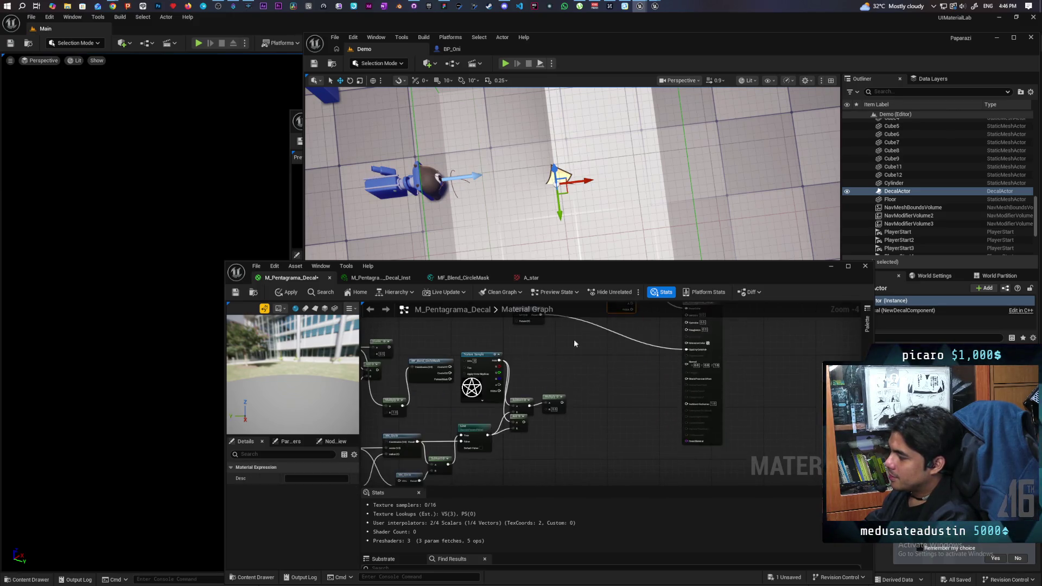
- Locate the unused Add node near the AngleGradient network and delete it
scroll(531, 385, up, 1)
mouse_move(531, 386)
mouse_down()
mouse_move(568, 362)
mouse_move(526, 421)
mouse_up()
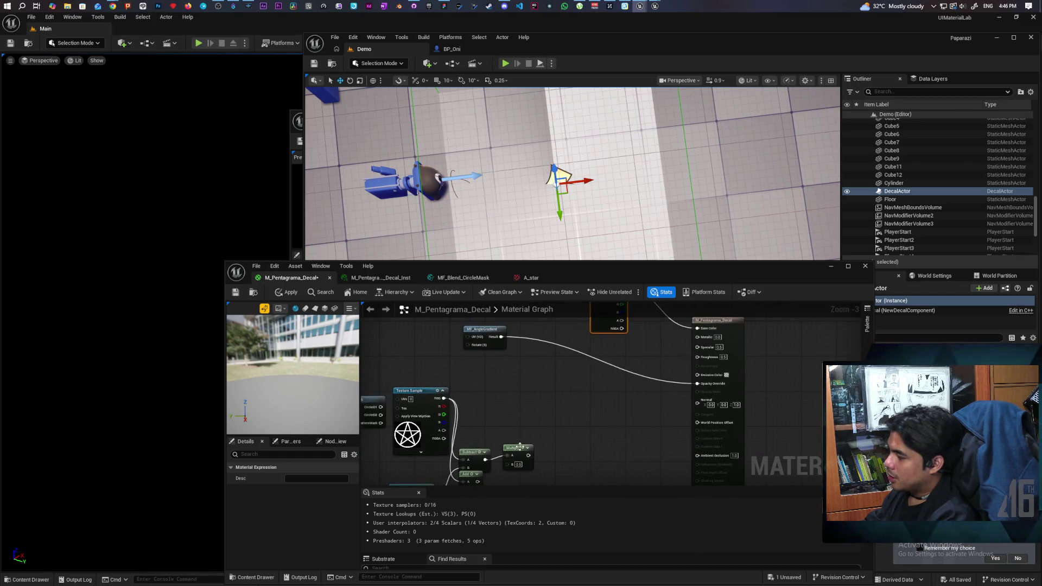
mouse_move(529, 457)
mouse_down()
mouse_move(558, 360)
mouse_move(612, 320)
mouse_move(582, 402)
mouse_move(589, 371)
mouse_up()
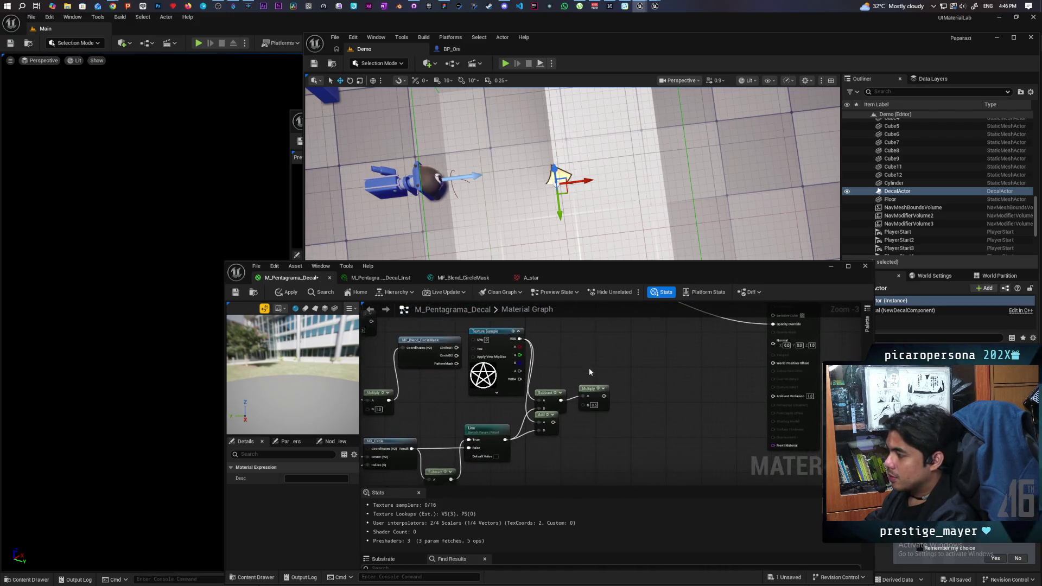
mouse_move(524, 350)
mouse_down()
mouse_move(537, 397)
mouse_move(599, 369)
mouse_up()
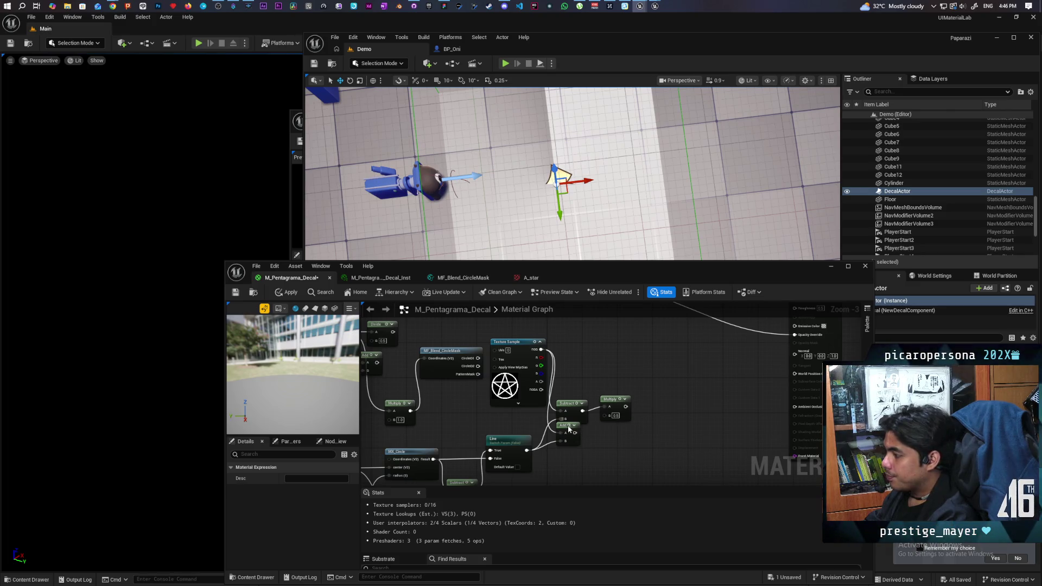
drag(573, 445, 581, 456)
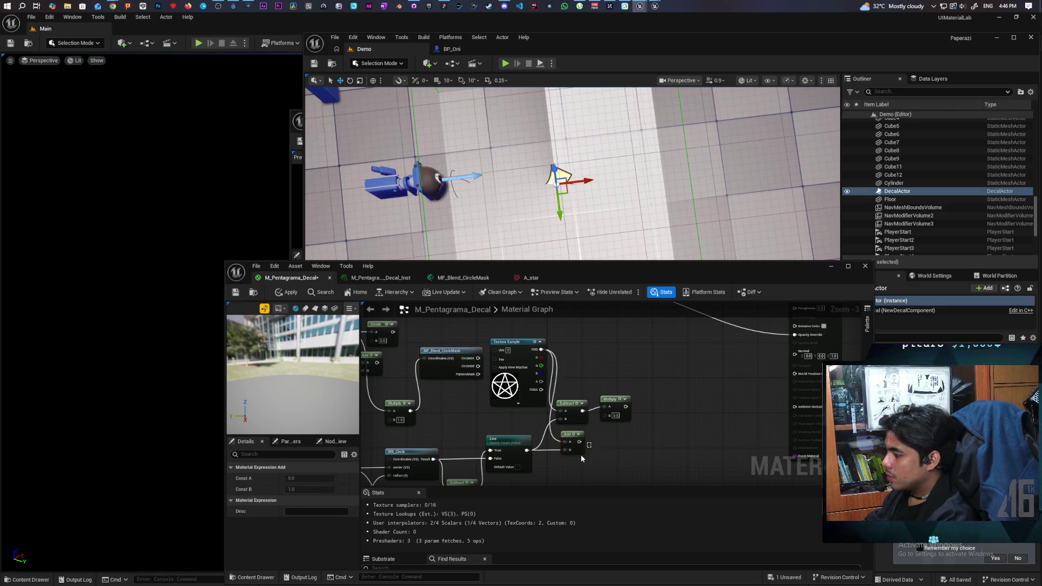
key(Delete)
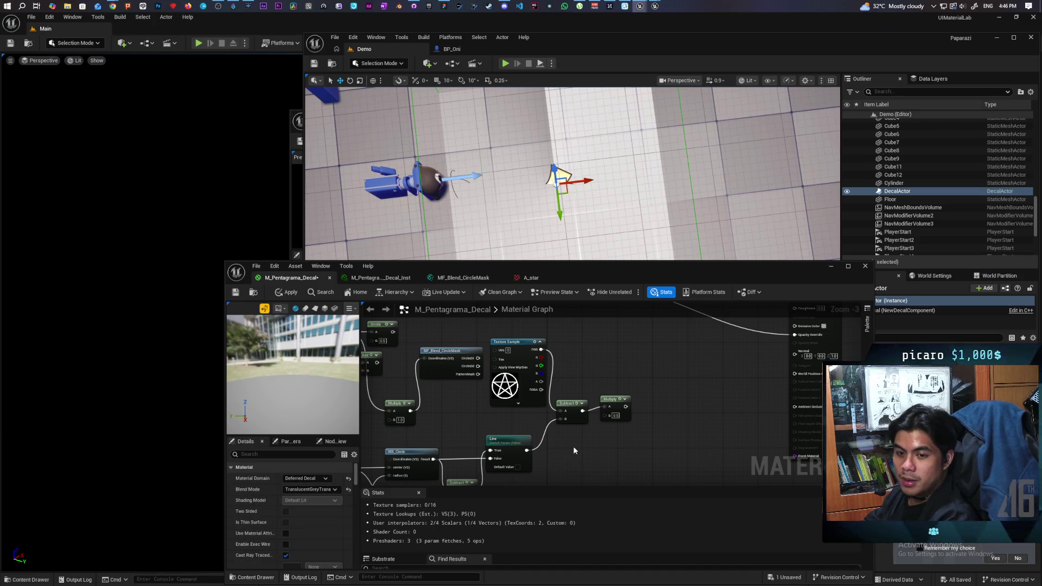
mouse_move(573, 446)
mouse_down()
mouse_move(593, 456)
mouse_move(635, 433)
mouse_move(598, 422)
mouse_move(483, 445)
mouse_move(481, 434)
mouse_move(504, 449)
mouse_move(482, 438)
mouse_up()
scroll(481, 435, down, 1)
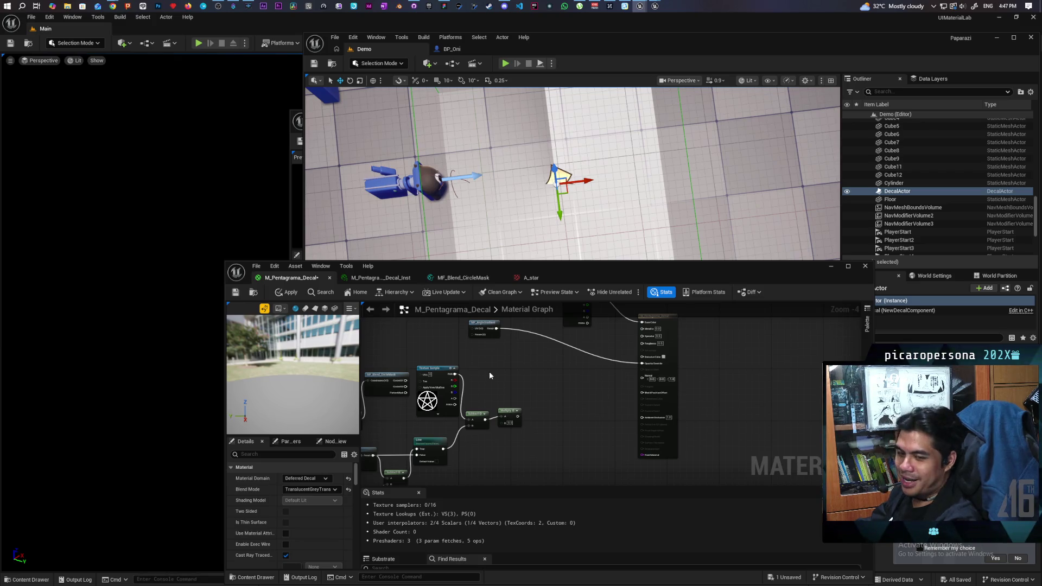
mouse_move(490, 371)
mouse_down()
mouse_move(612, 383)
mouse_move(603, 380)
mouse_up()
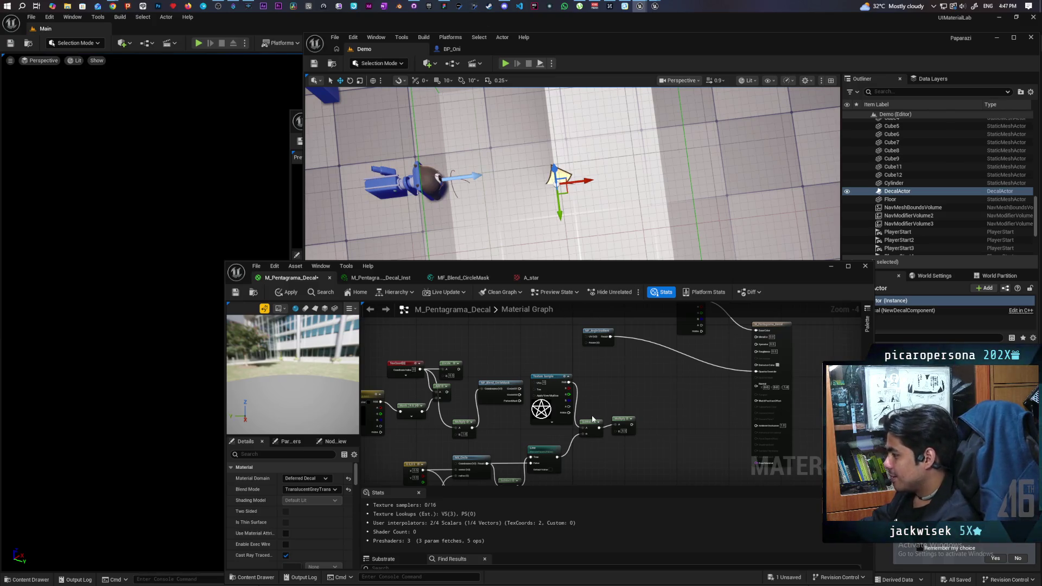
scroll(579, 377, up, 2)
mouse_move(578, 378)
mouse_down()
mouse_move(567, 368)
mouse_move(589, 409)
mouse_move(584, 424)
mouse_move(600, 437)
mouse_up()
click(546, 459)
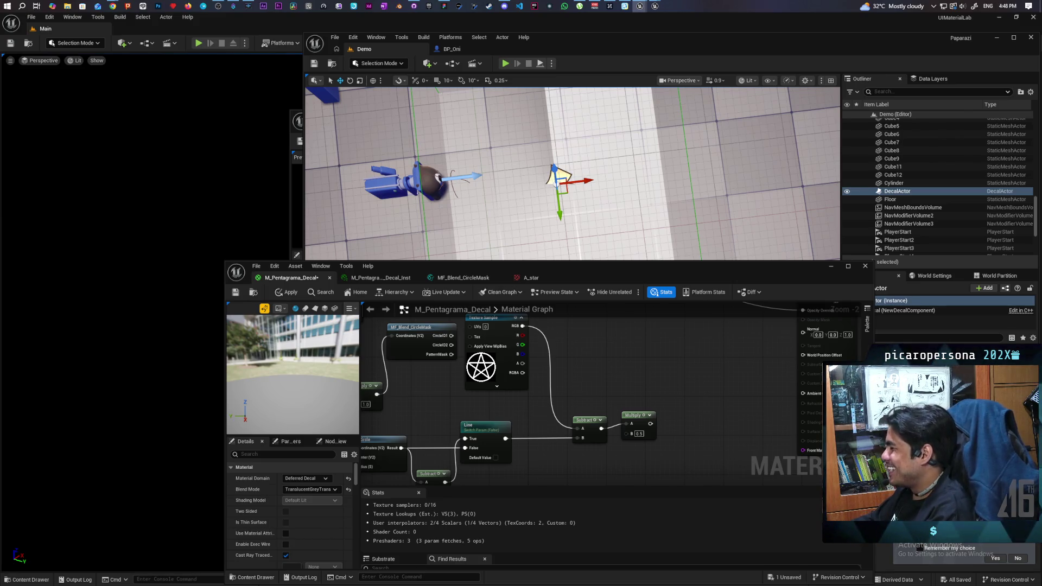
mouse_move(713, 375)
mouse_down()
mouse_move(709, 401)
mouse_move(803, 351)
mouse_up()
mouse_move(677, 438)
mouse_down()
mouse_move(614, 438)
mouse_move(565, 456)
mouse_move(674, 447)
mouse_up()
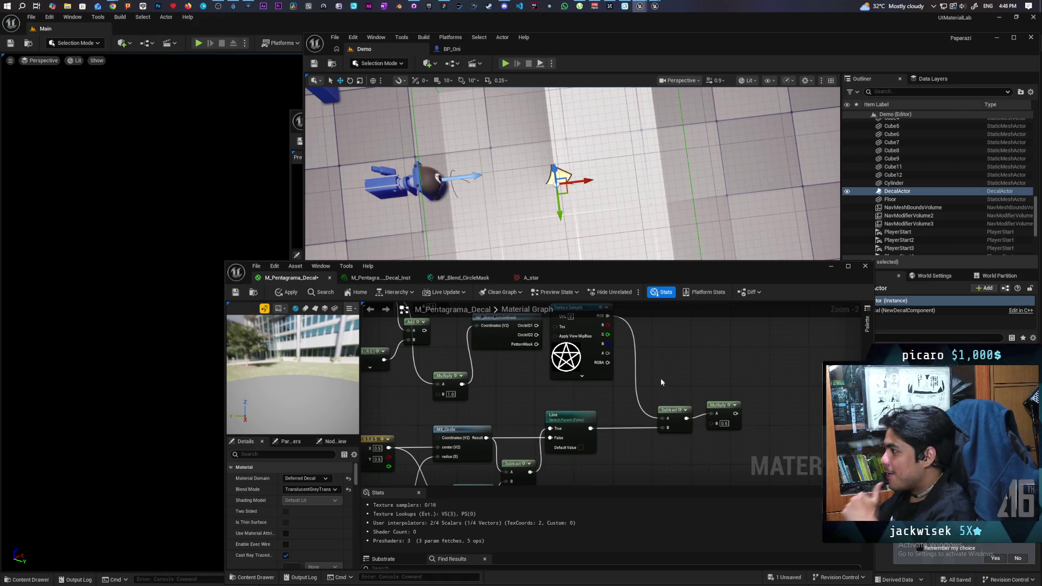
mouse_move(660, 378)
mouse_down()
mouse_move(648, 435)
mouse_move(633, 408)
mouse_move(634, 441)
mouse_up()
scroll(633, 408, down, 2)
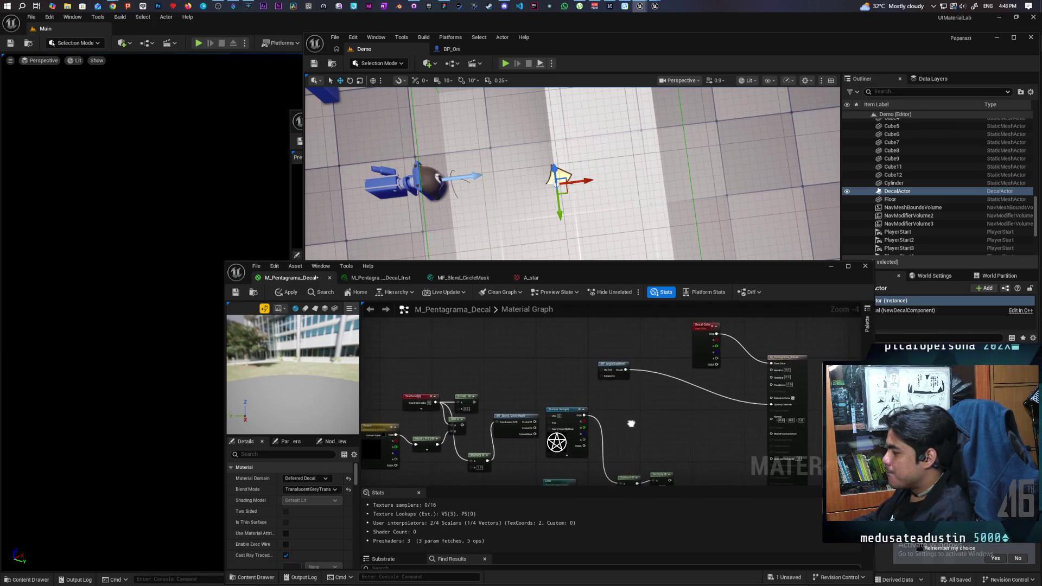
scroll(611, 397, up, 1)
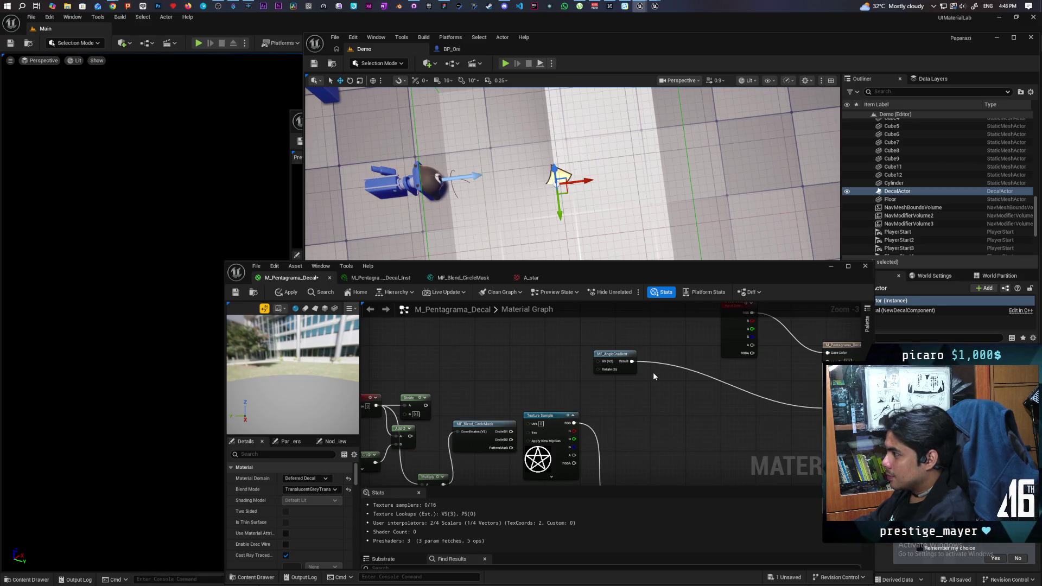
click(636, 399)
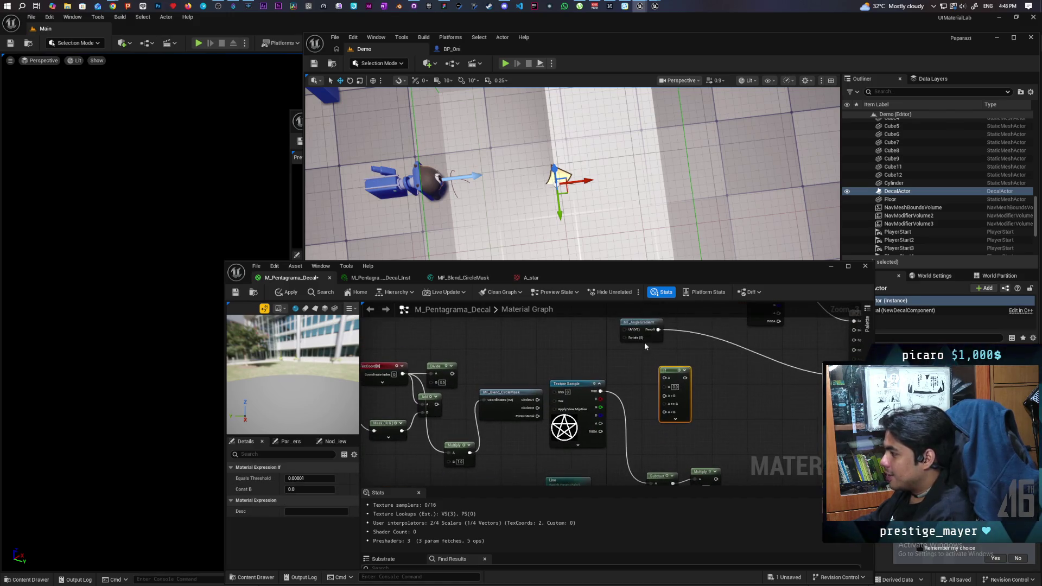
- Wire the Line switch output into the If node's A input
click(638, 331)
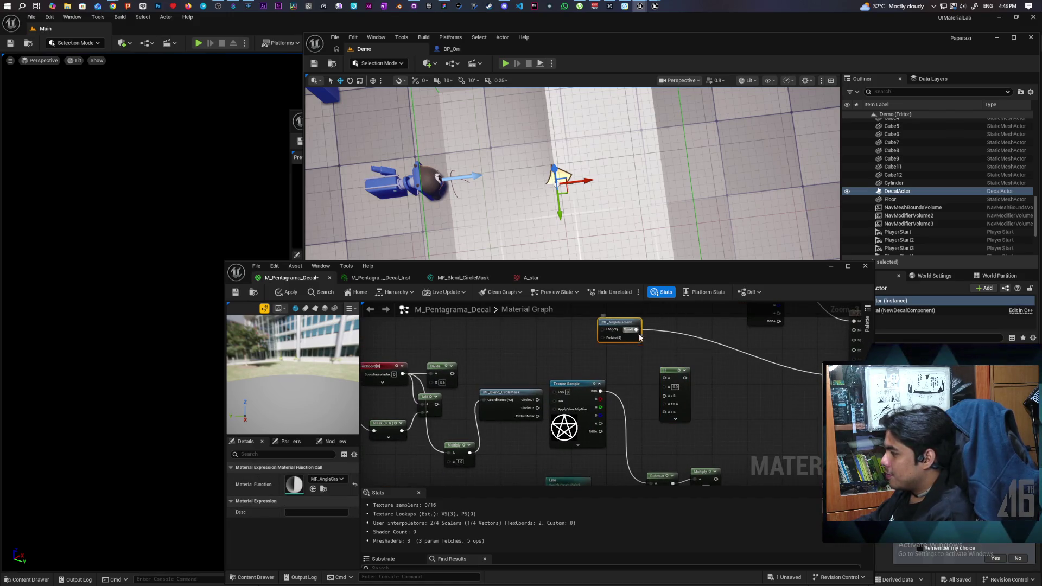
mouse_move(642, 420)
mouse_down()
mouse_move(624, 364)
mouse_move(618, 395)
mouse_up()
mouse_move(585, 443)
mouse_down()
mouse_move(577, 387)
mouse_move(591, 364)
mouse_move(580, 413)
mouse_up()
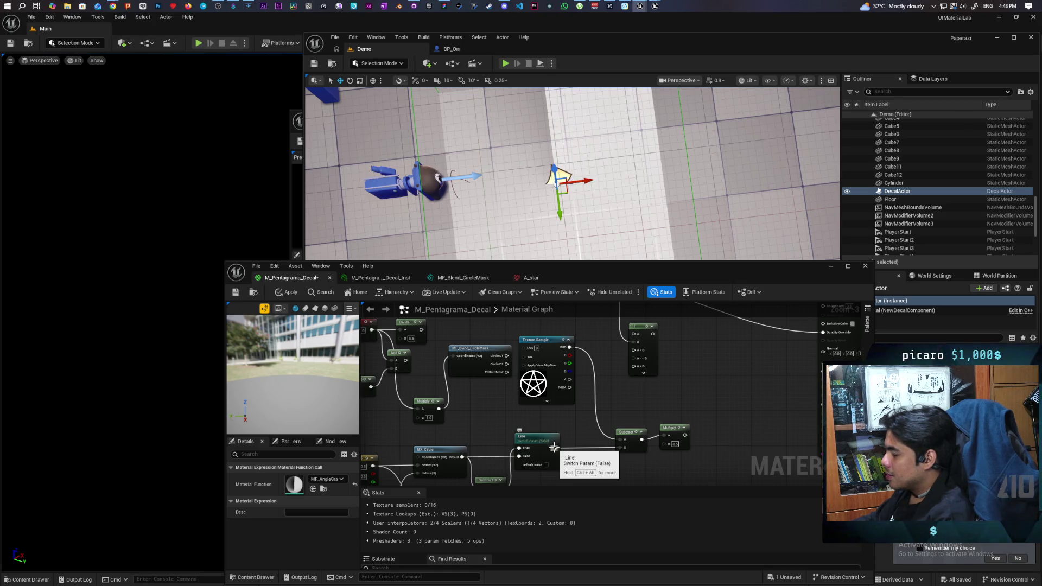
mouse_move(560, 447)
mouse_down()
mouse_move(625, 375)
mouse_move(634, 334)
mouse_up()
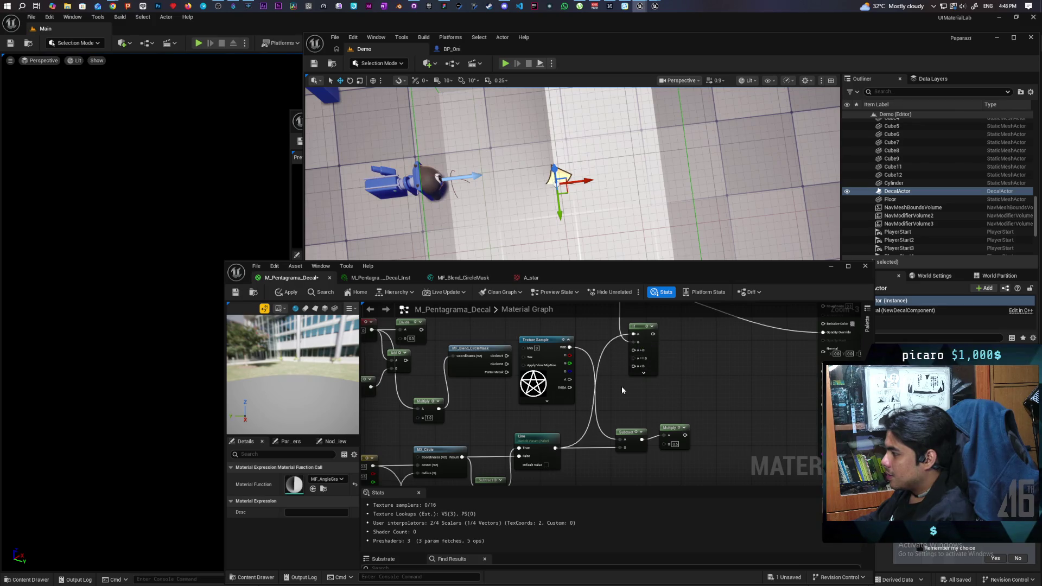
scroll(620, 367, up, 2)
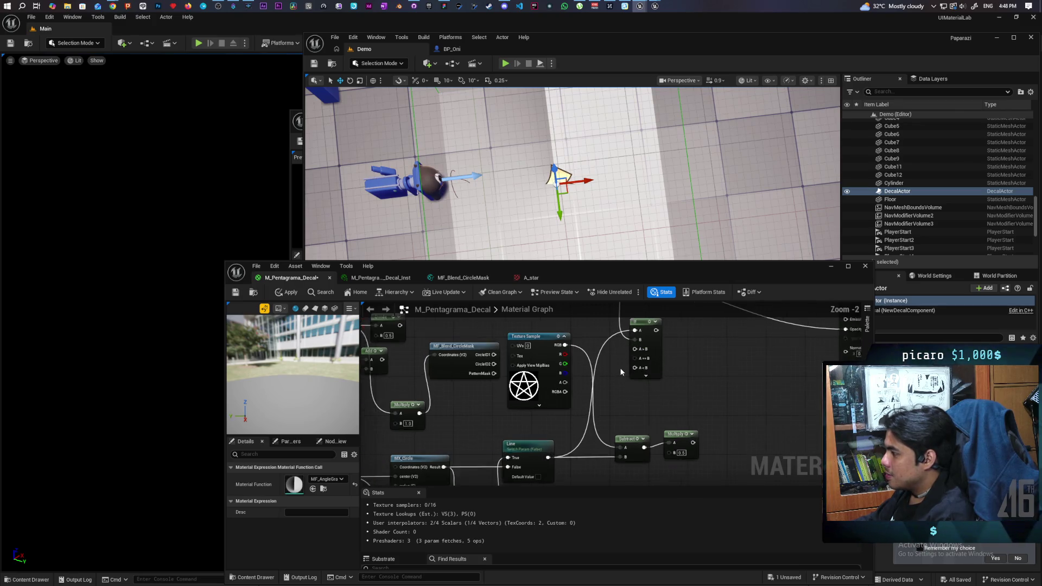
drag(661, 350, 706, 350)
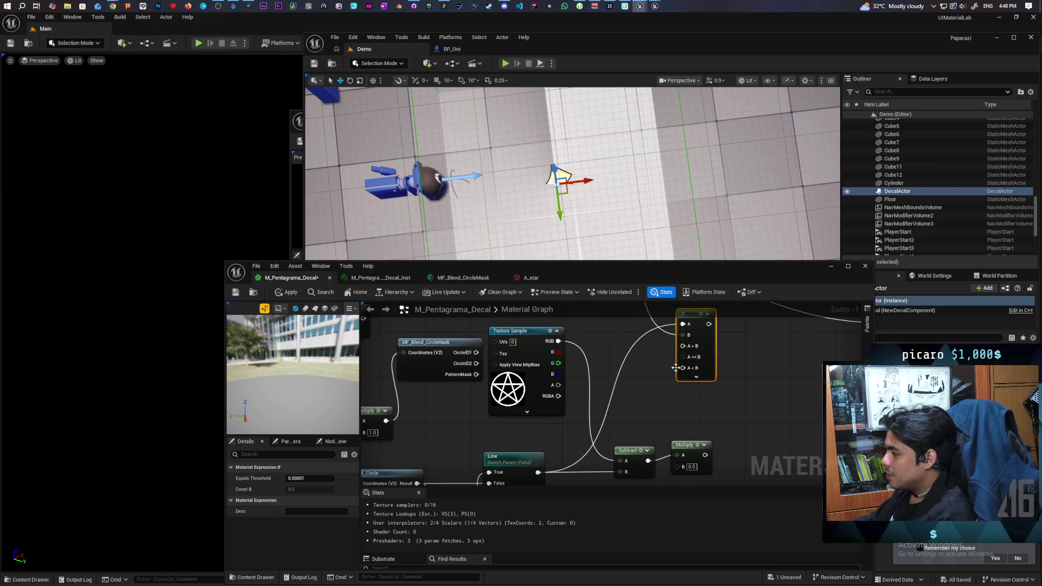
- Connect Constants 1.0 and 0.0 to the If result pins and route If into Opacity
click(612, 347)
click(637, 359)
text(1)
click(642, 379)
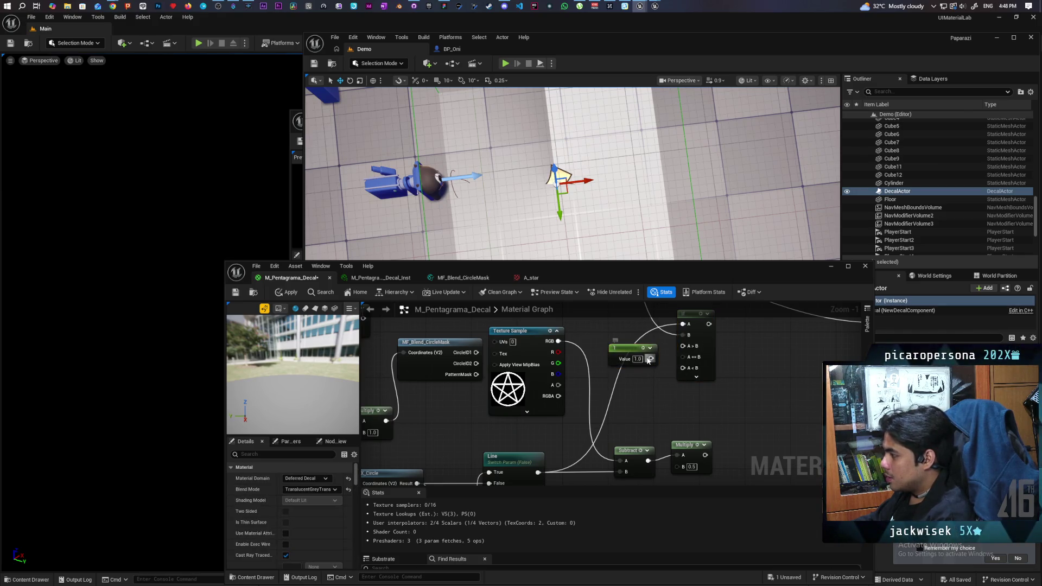
mouse_move(651, 359)
mouse_down()
mouse_move(683, 346)
mouse_move(673, 353)
mouse_move(683, 357)
mouse_up()
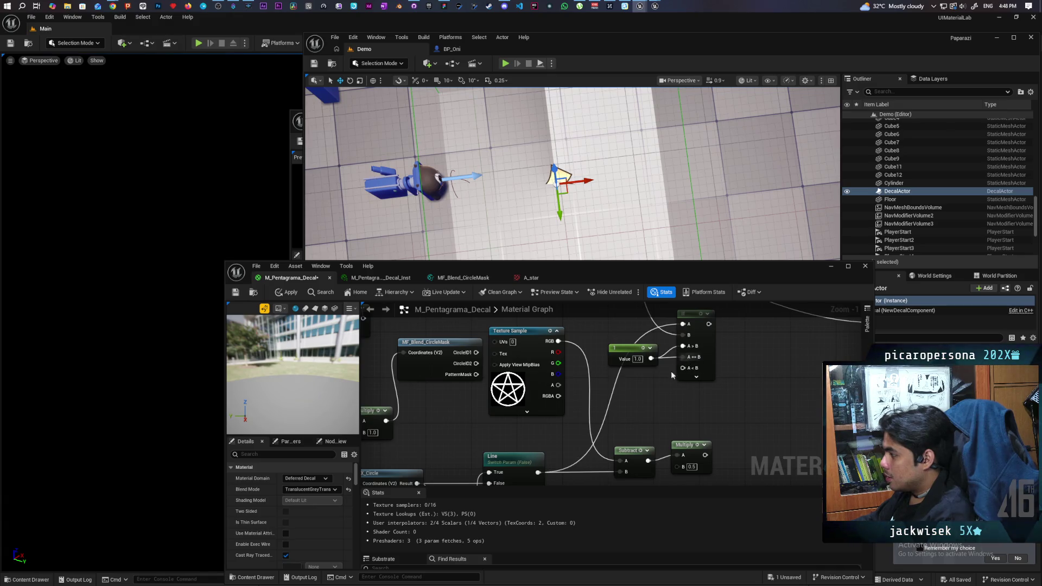
click(622, 380)
drag(661, 392, 682, 368)
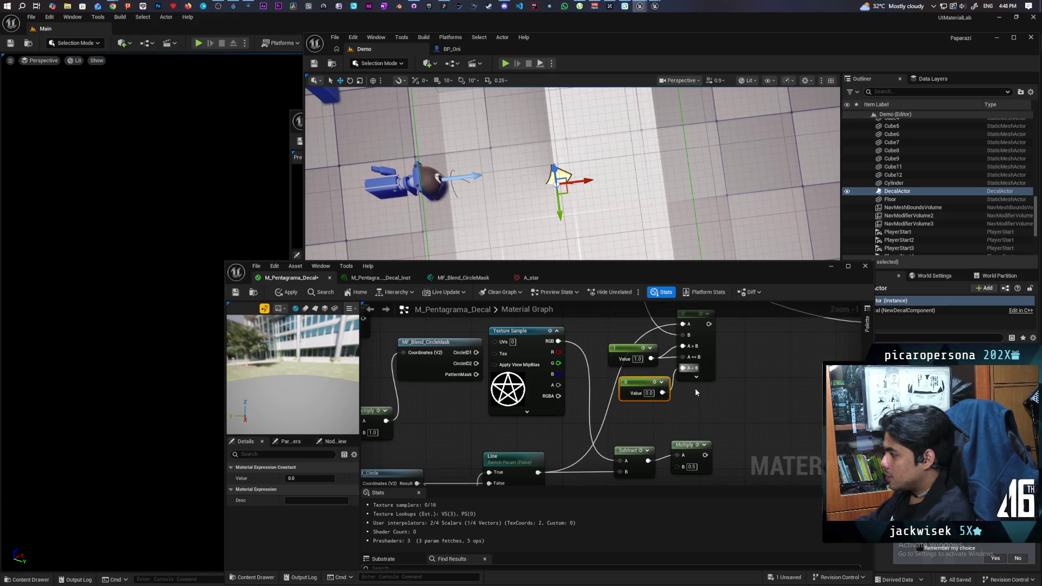
scroll(715, 403, down, 2)
mouse_move(713, 399)
mouse_down()
mouse_move(636, 389)
mouse_move(610, 436)
mouse_move(640, 414)
mouse_move(639, 436)
mouse_up()
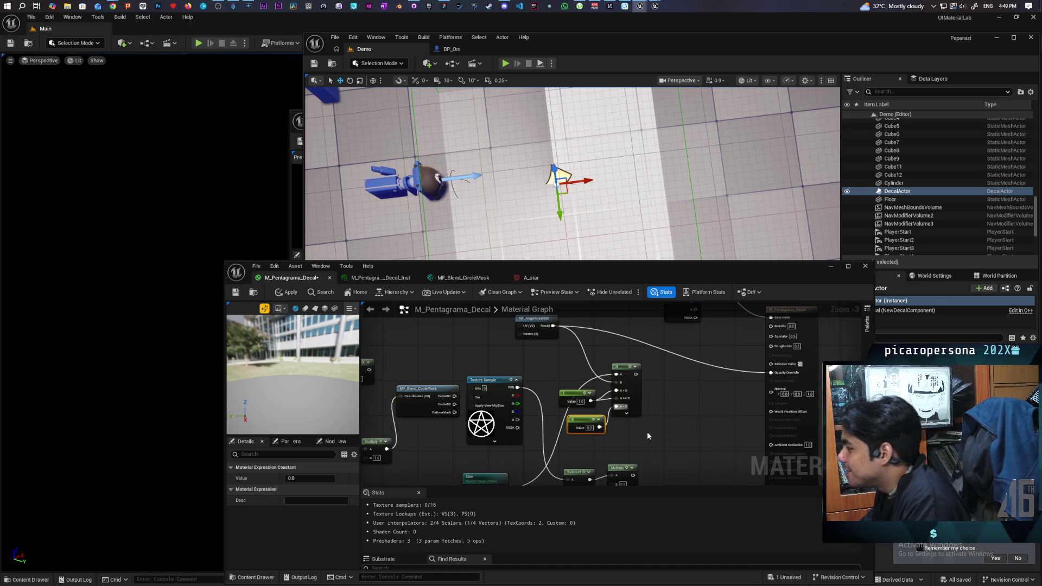
mouse_move(637, 374)
mouse_down()
mouse_move(704, 363)
mouse_move(771, 373)
mouse_up()
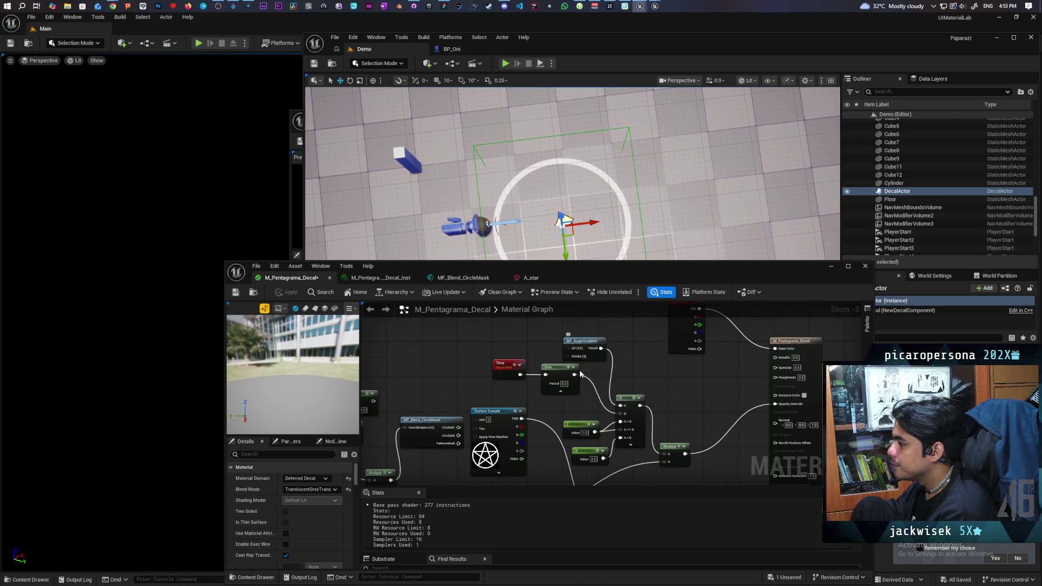
- Save M_Pentagrama_Decal and hide its editor to watch the sweeping ring decal
mouse_move(553, 468)
mouse_down()
mouse_move(538, 406)
mouse_move(534, 421)
mouse_up()
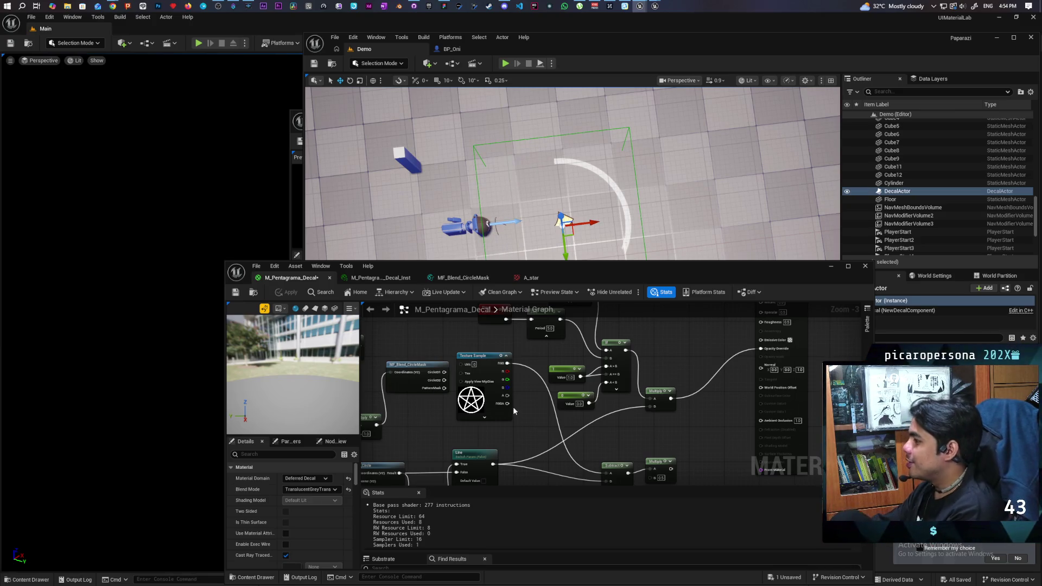
key(ctrl+s)
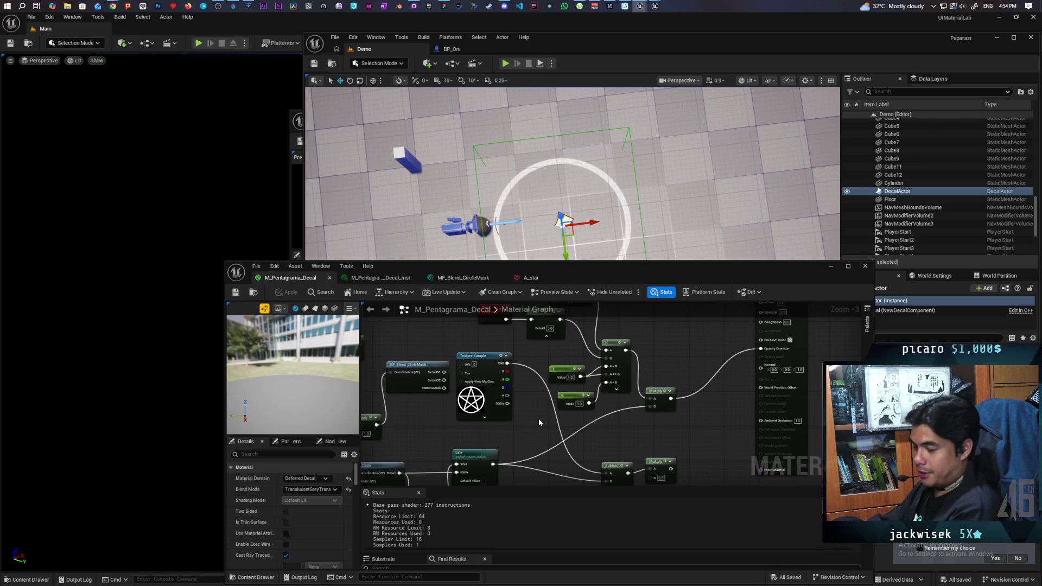
click(832, 266)
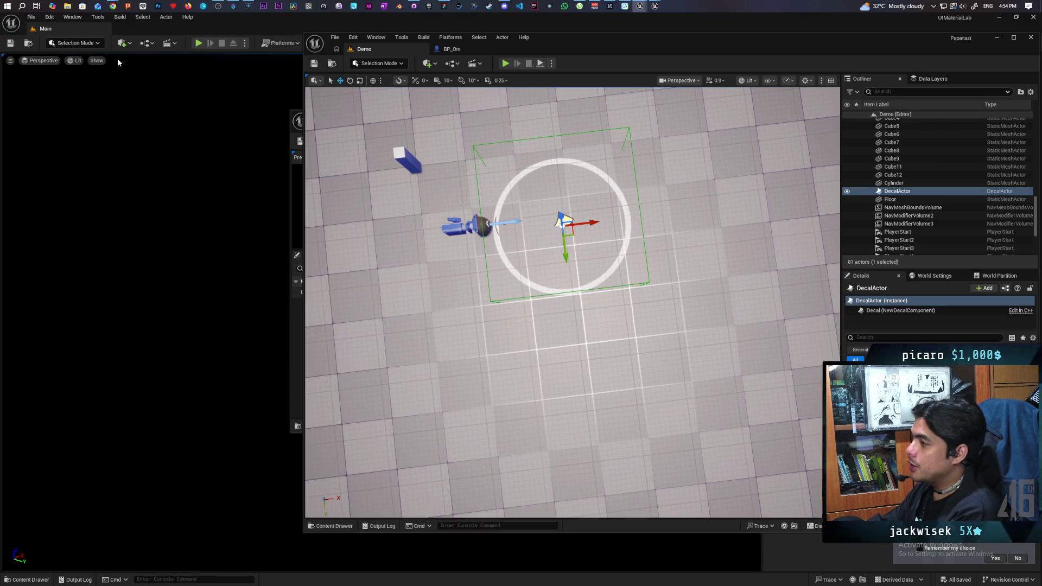
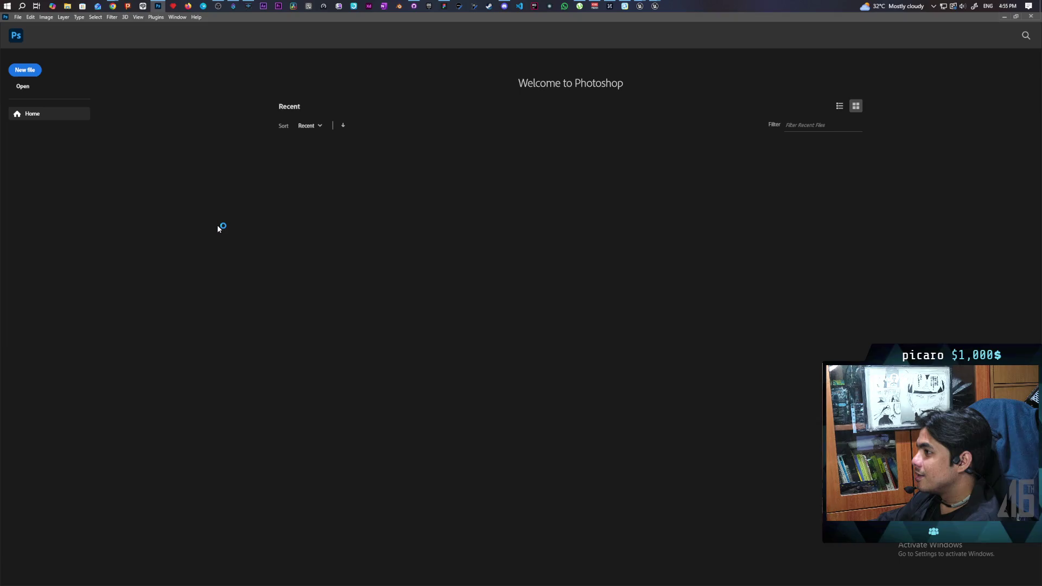
- Close Photoshop and launch Adobe Illustrator 2022 from the Start menu app list
click(1032, 19)
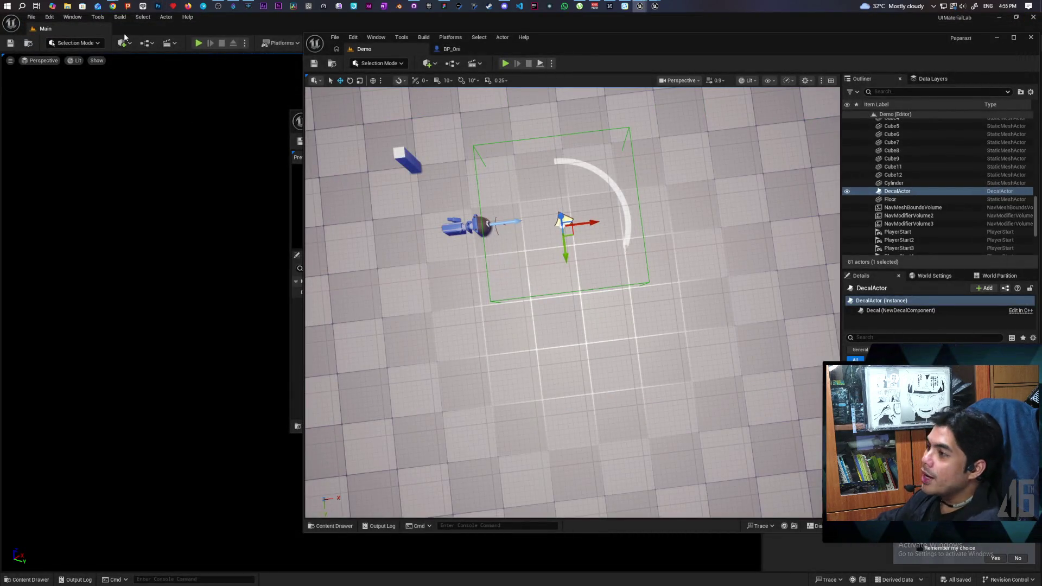
click(11, 5)
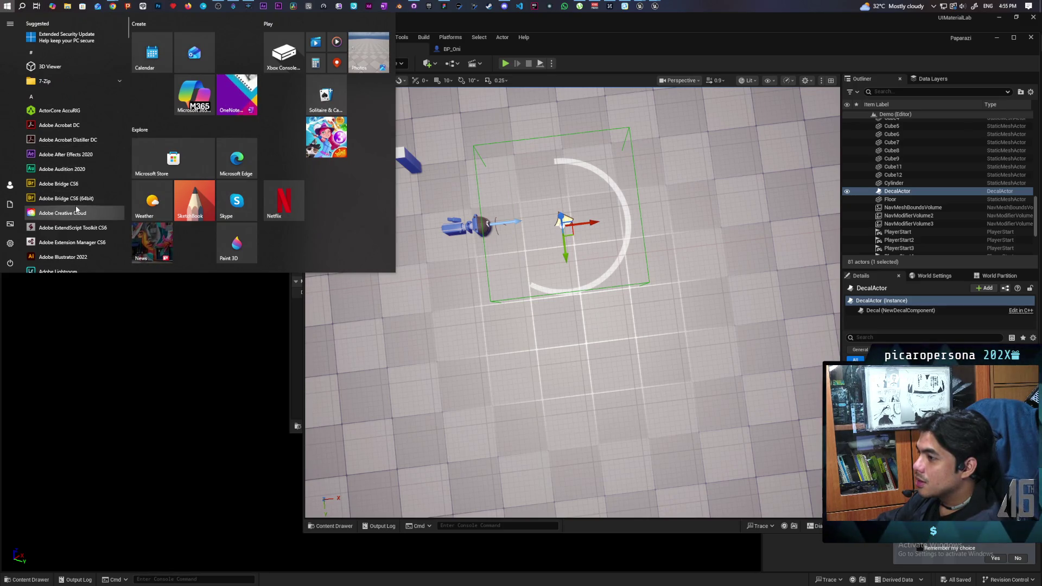
click(76, 257)
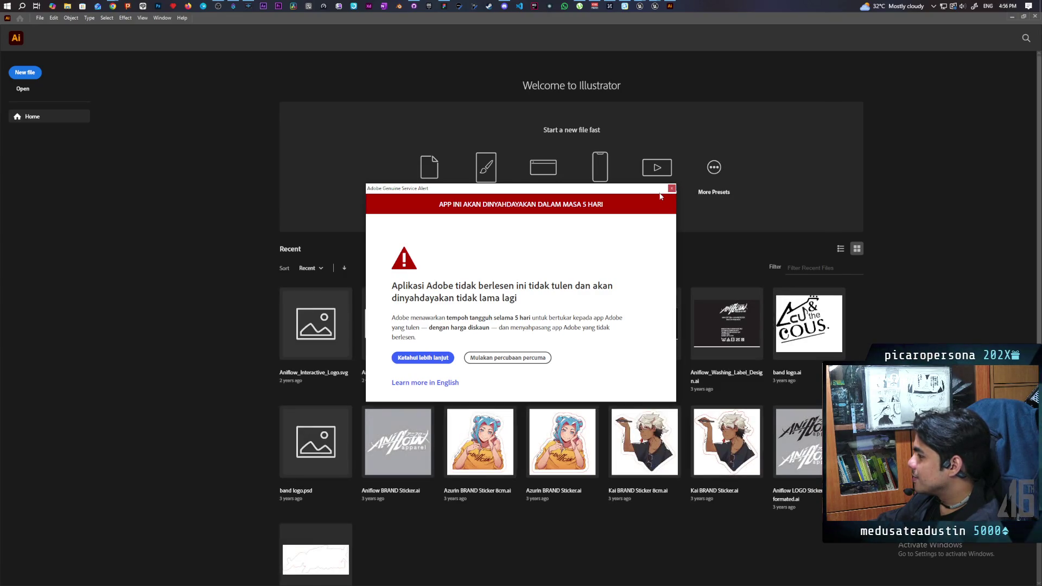
- Quit Illustrator from its taskbar preview and drag the leftover Adobe alert to the left
mouse_move(671, 7)
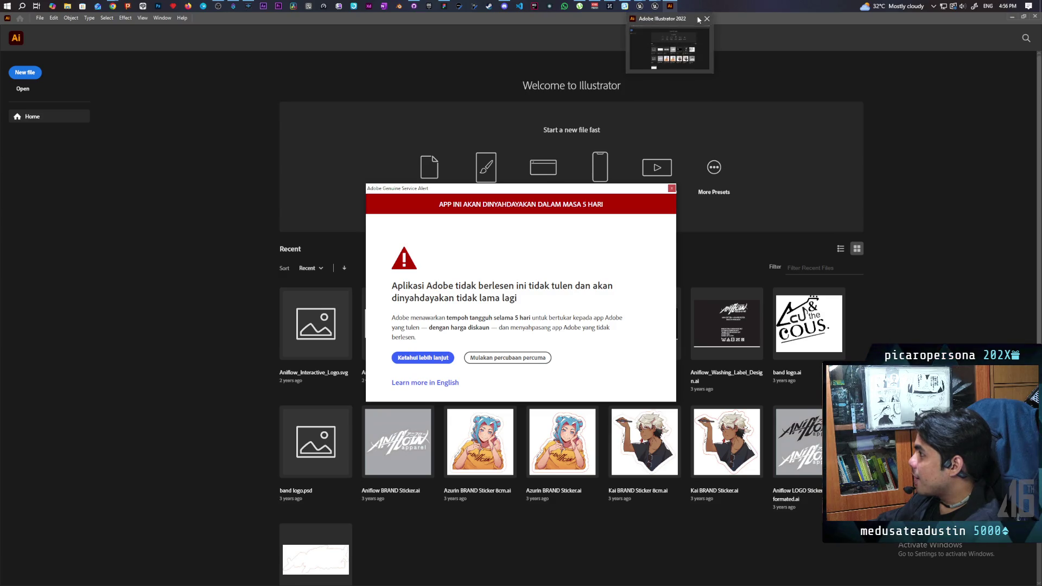
click(706, 19)
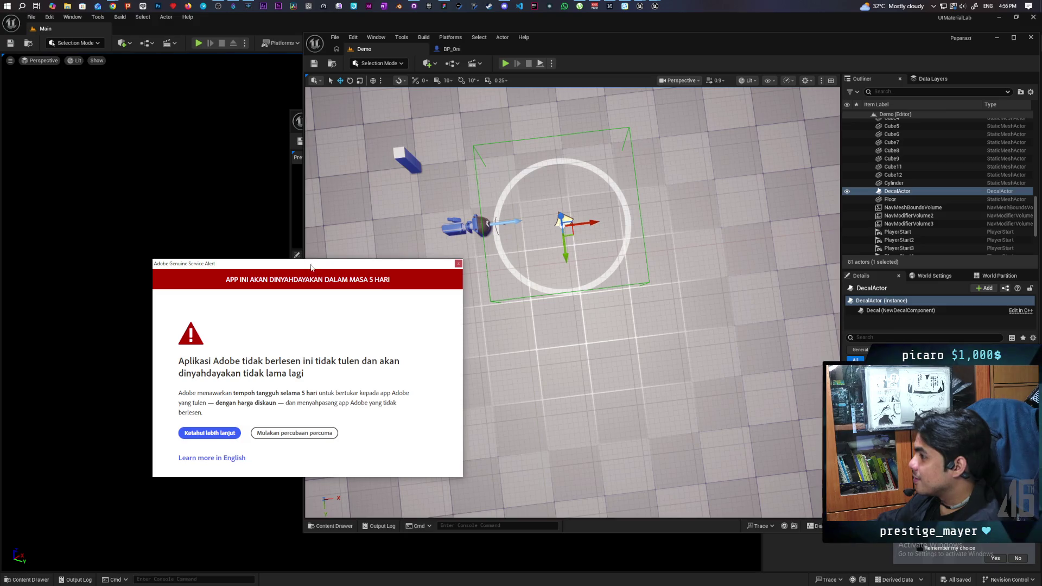
mouse_move(311, 267)
mouse_down()
mouse_move(276, 333)
mouse_move(241, 345)
mouse_move(215, 312)
mouse_move(234, 314)
mouse_move(232, 303)
mouse_up()
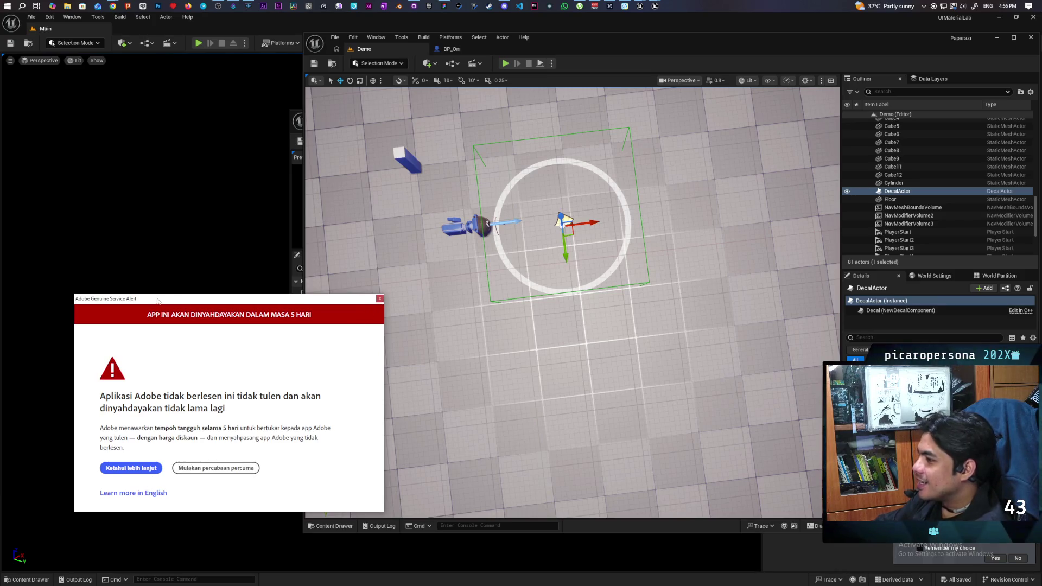
mouse_move(136, 301)
mouse_down()
mouse_move(113, 295)
mouse_move(219, 261)
mouse_up()
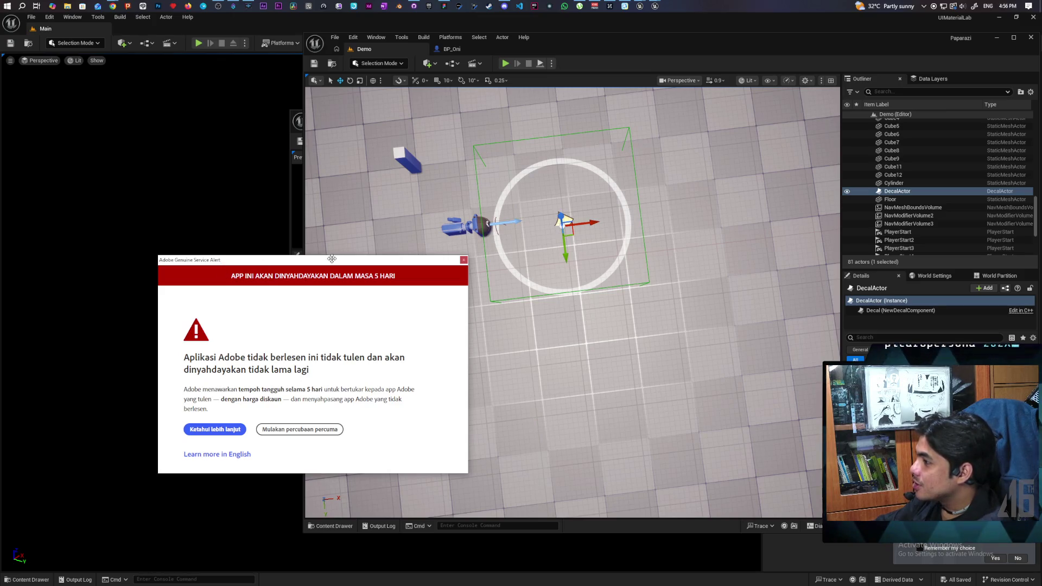
mouse_move(330, 261)
mouse_down()
mouse_move(328, 208)
mouse_move(235, 269)
mouse_up()
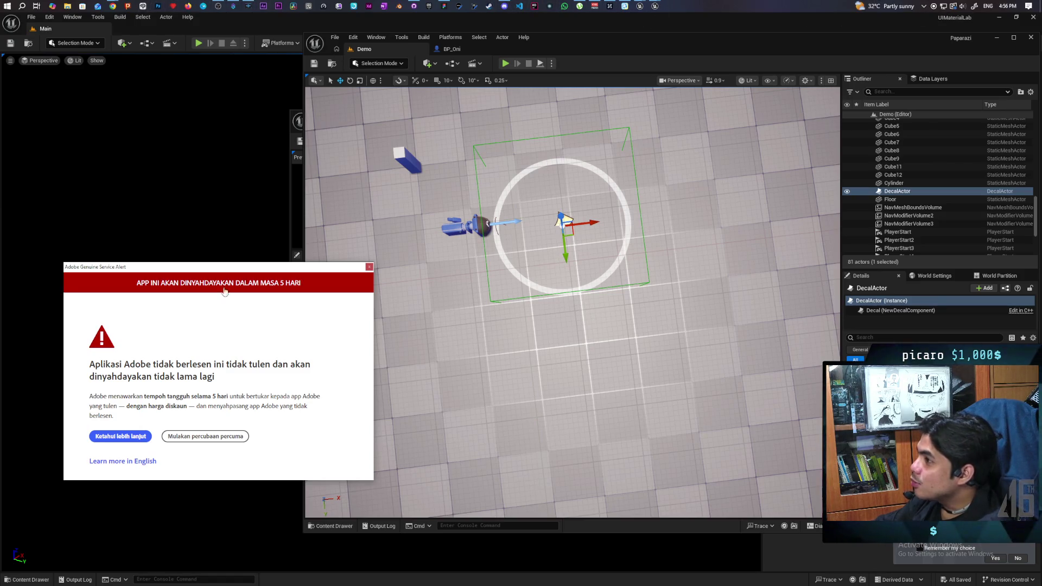
click(933, 6)
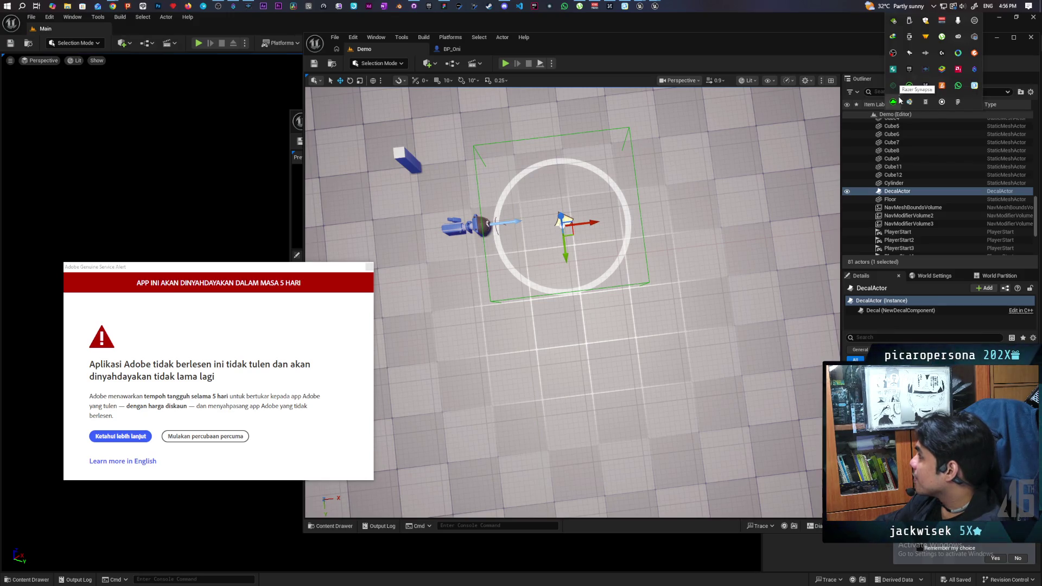
- Dismiss the AMD tray menu, nudge the Adobe alert left, and bring up Task Manager
right_click(957, 70)
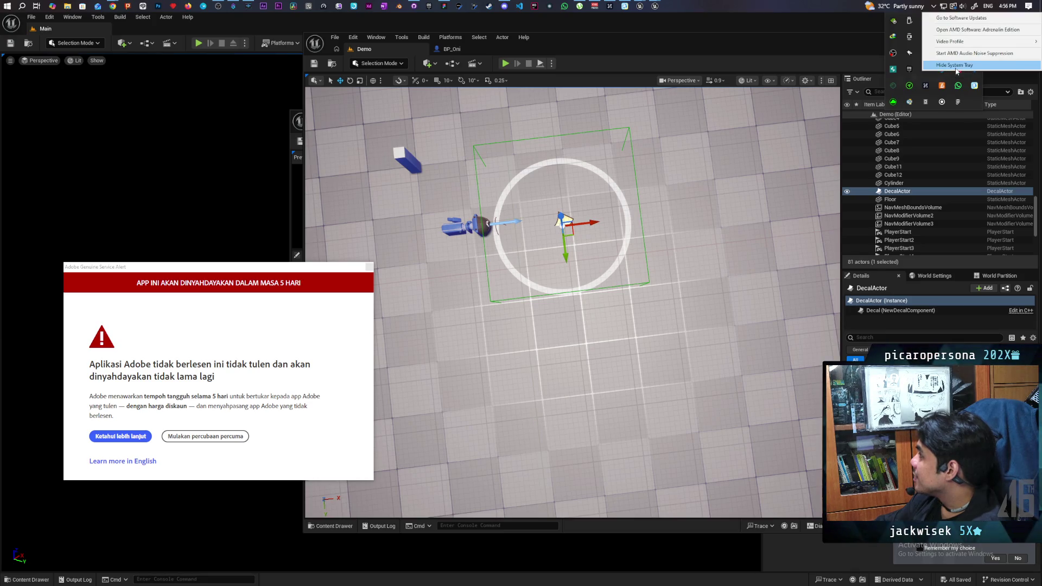
click(973, 103)
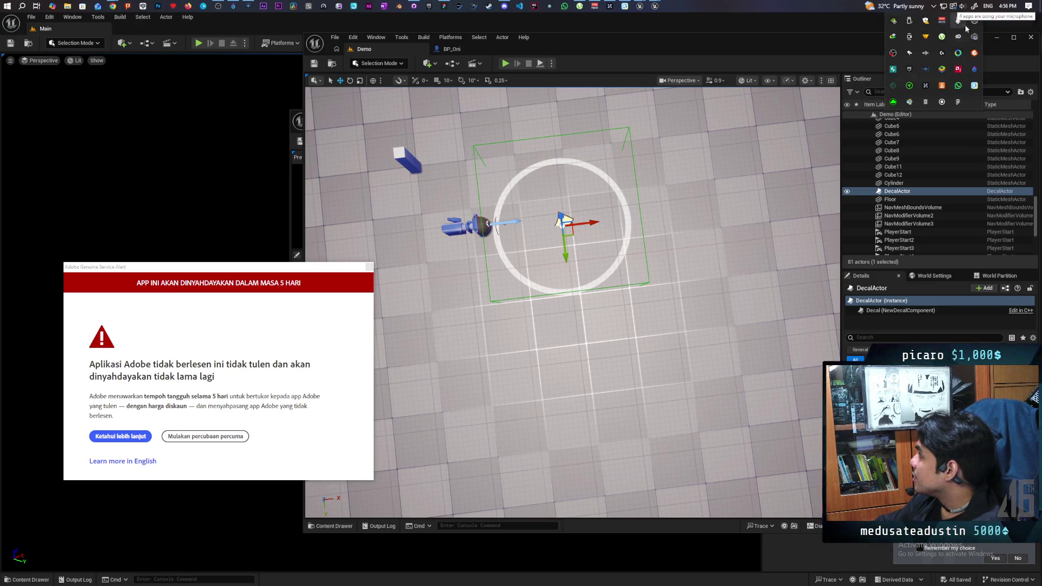
click(327, 267)
drag(328, 267, 308, 263)
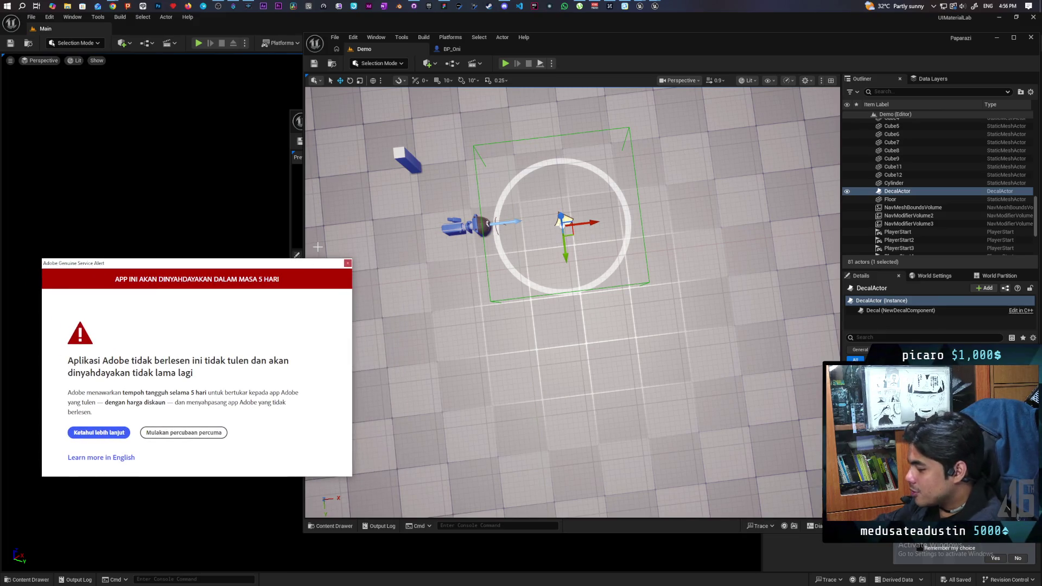
key(ctrl+shift+Escape)
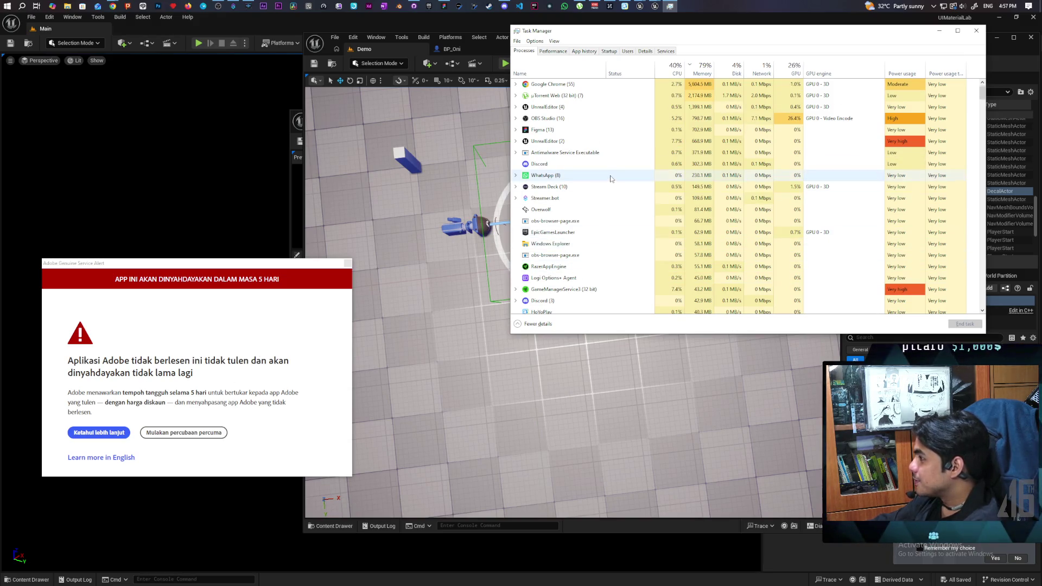
- End all three Adobe Genuine Software Client processes, then minimize Task Manager
scroll(609, 176, down, 3)
scroll(611, 180, down, 2)
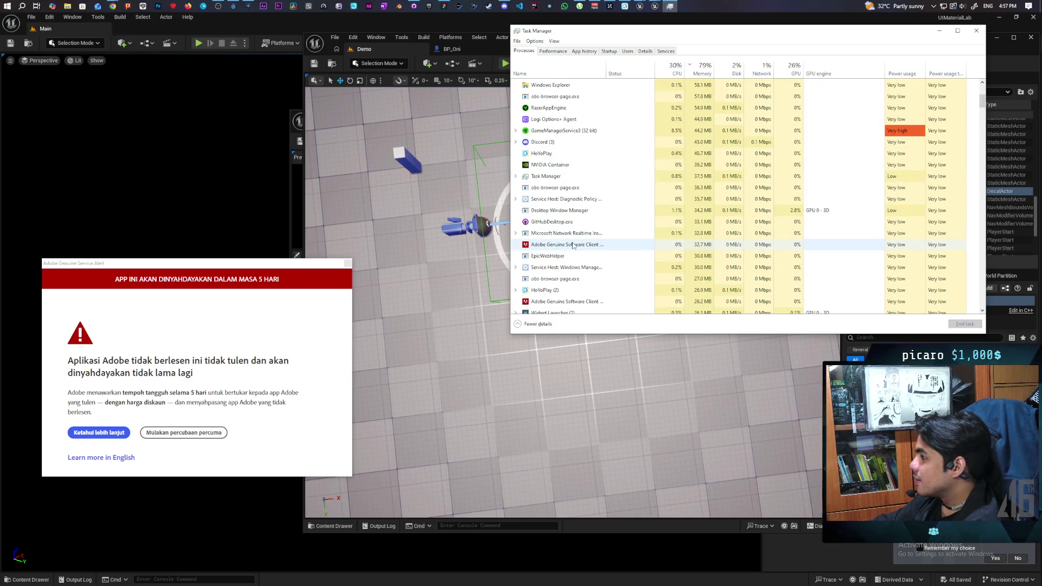
click(597, 245)
click(957, 324)
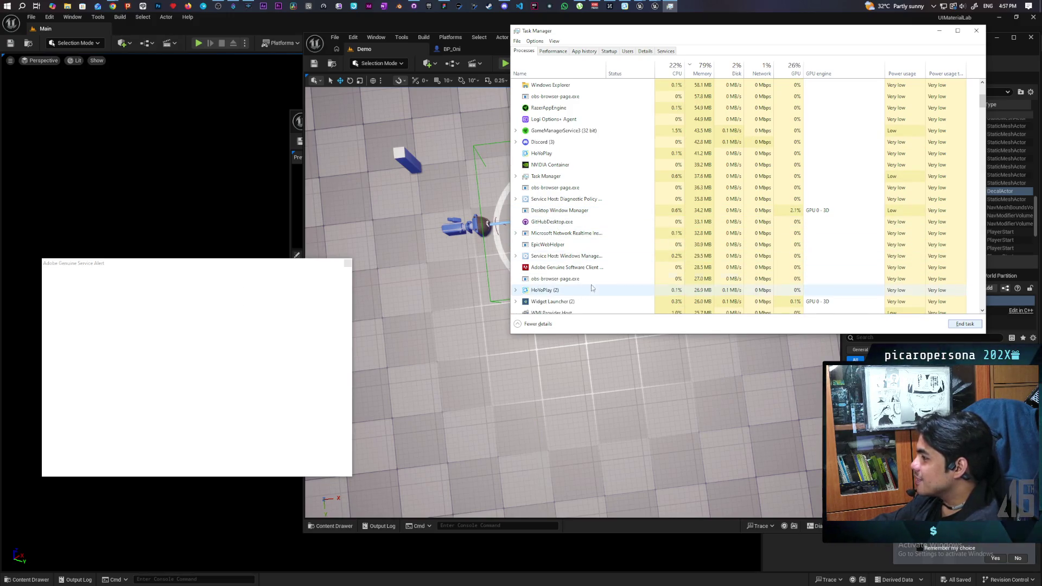
click(625, 267)
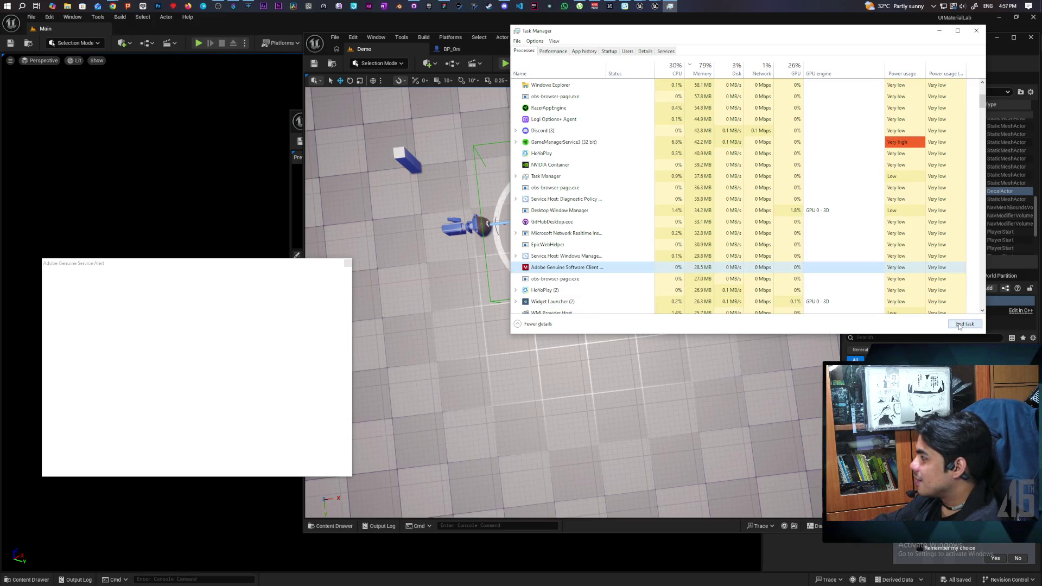
click(959, 325)
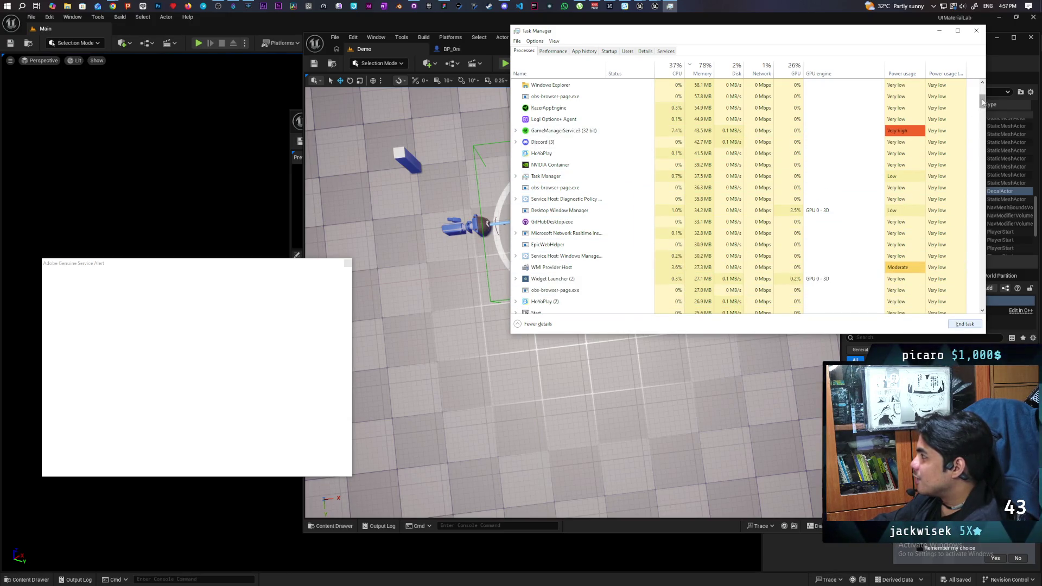
mouse_move(983, 102)
mouse_down()
mouse_move(961, 218)
mouse_move(946, 113)
mouse_up()
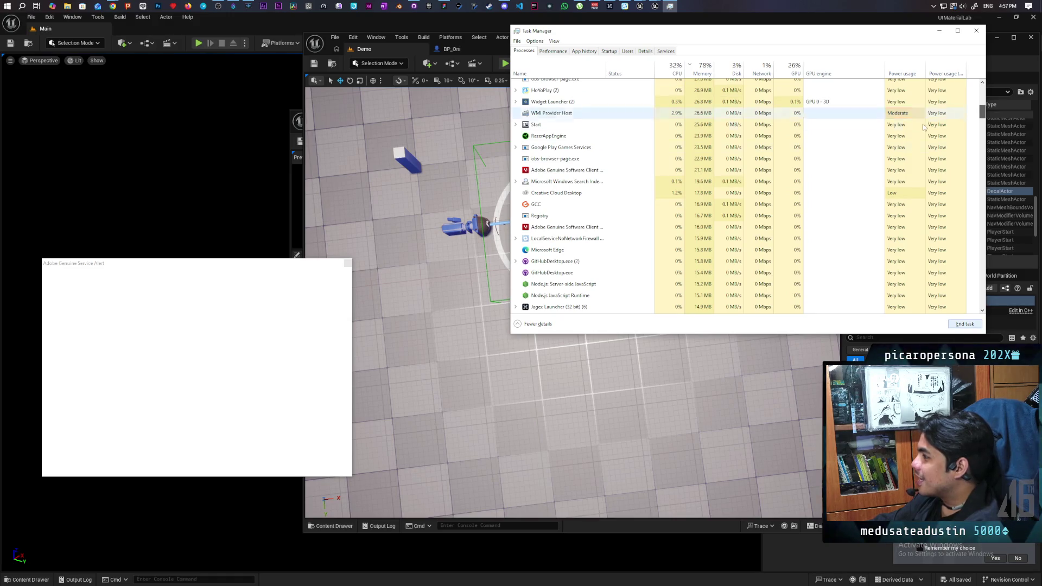
click(617, 232)
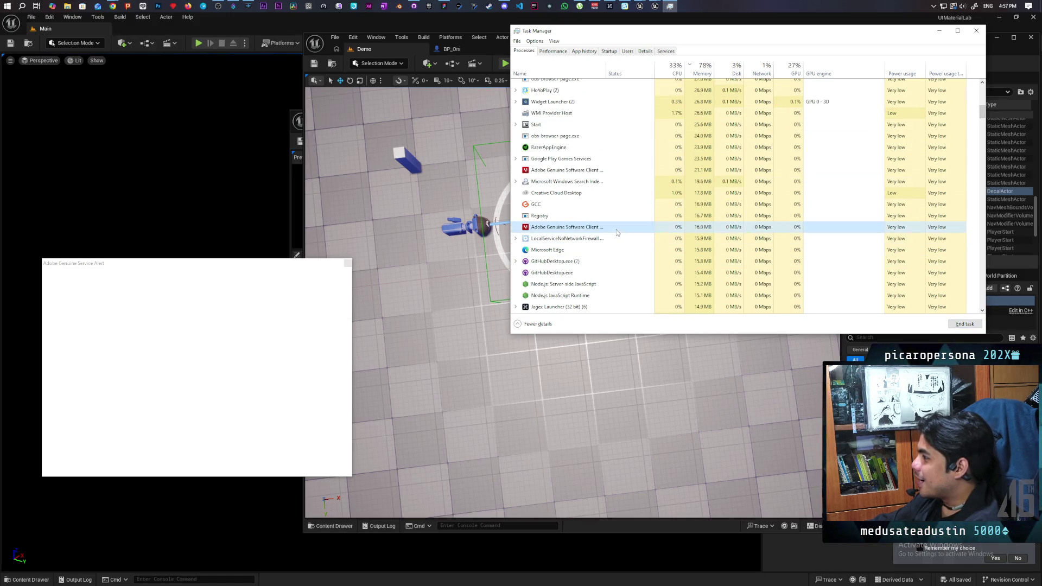
click(955, 324)
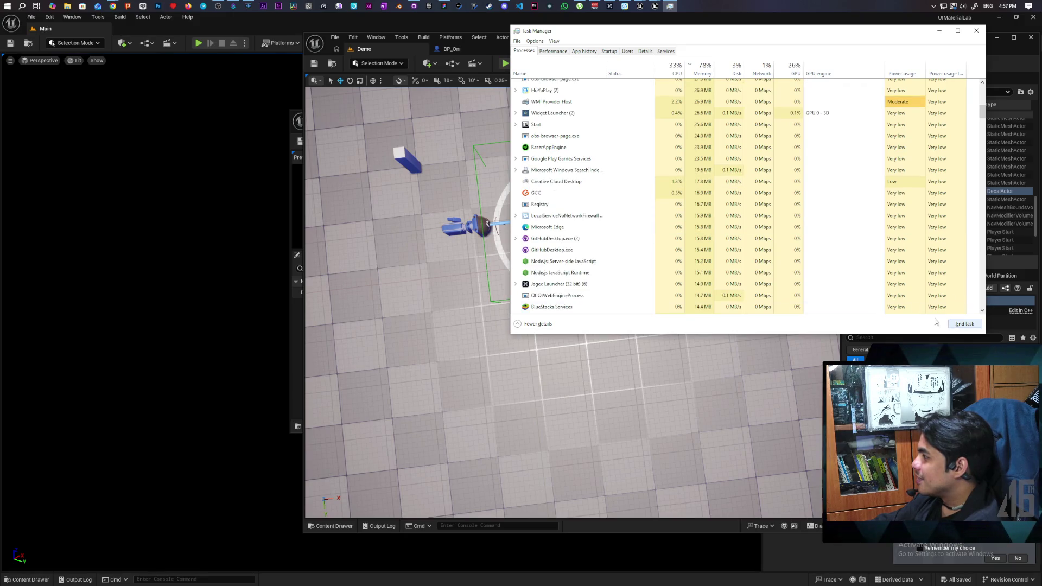
click(941, 31)
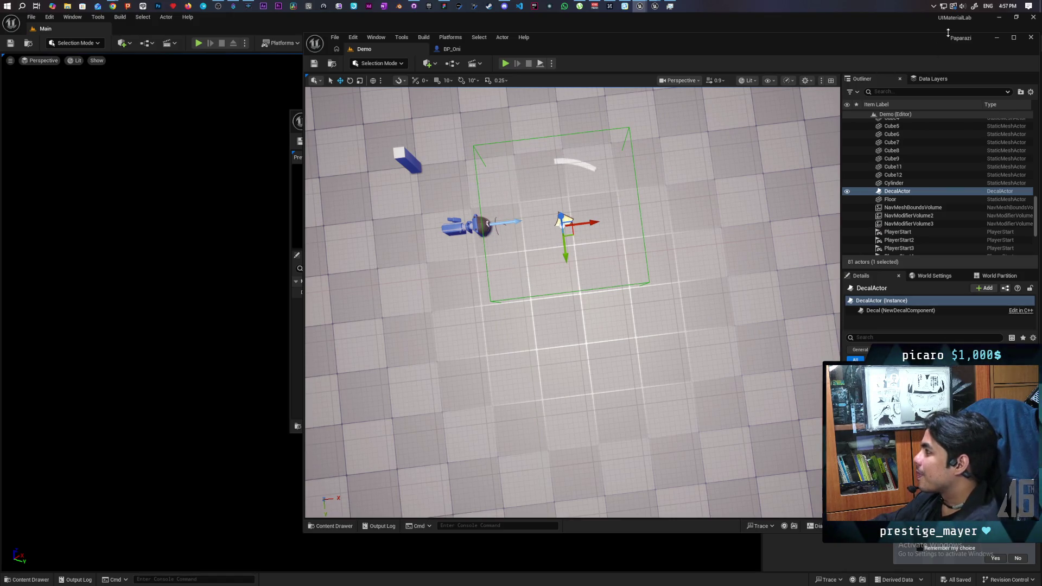
- Bring Task Manager back, select the Node.js process, then minimize it to reveal M_UI_AngleGradient
click(934, 5)
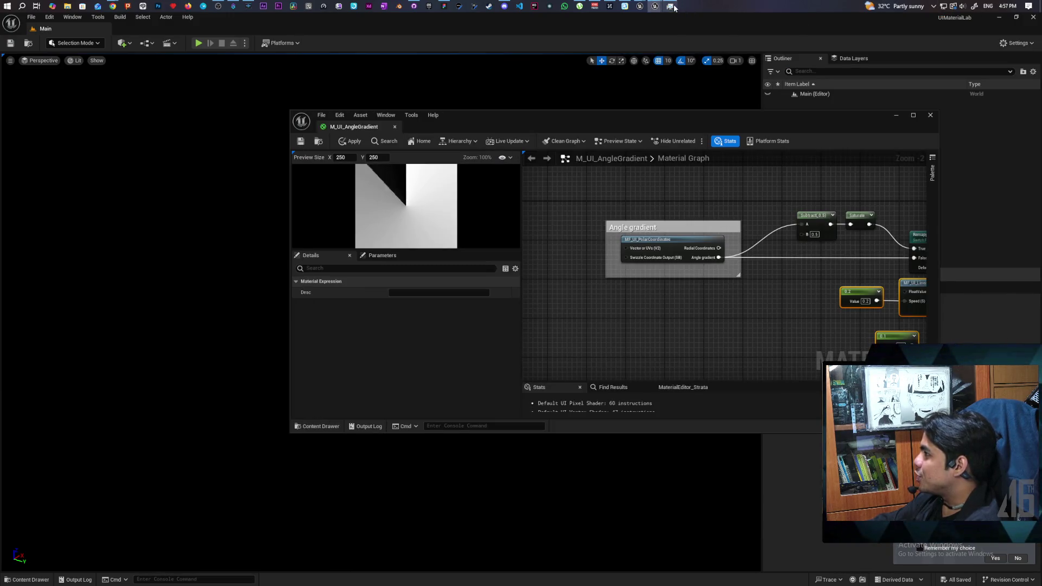
click(670, 5)
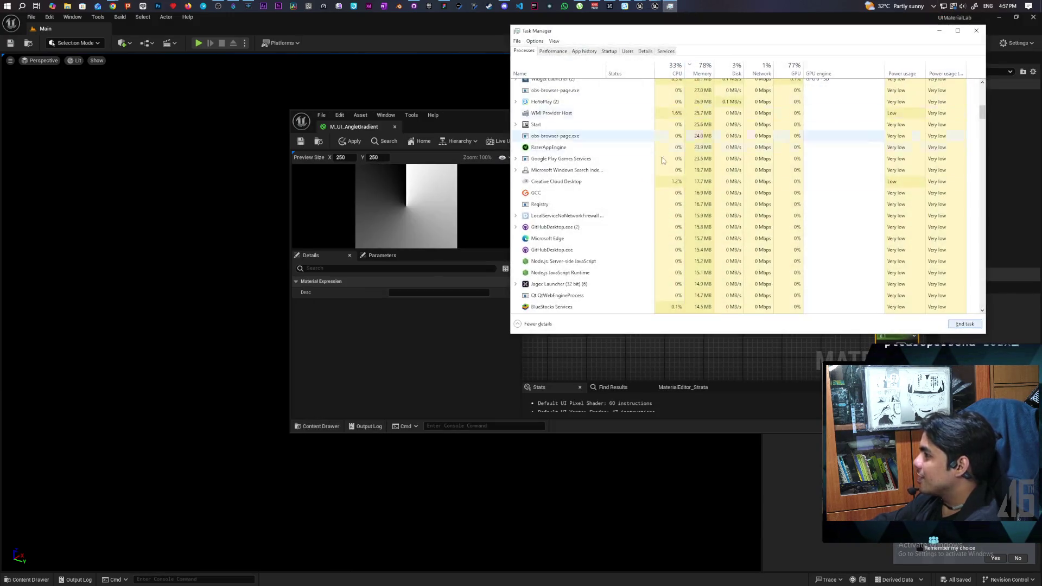
click(580, 274)
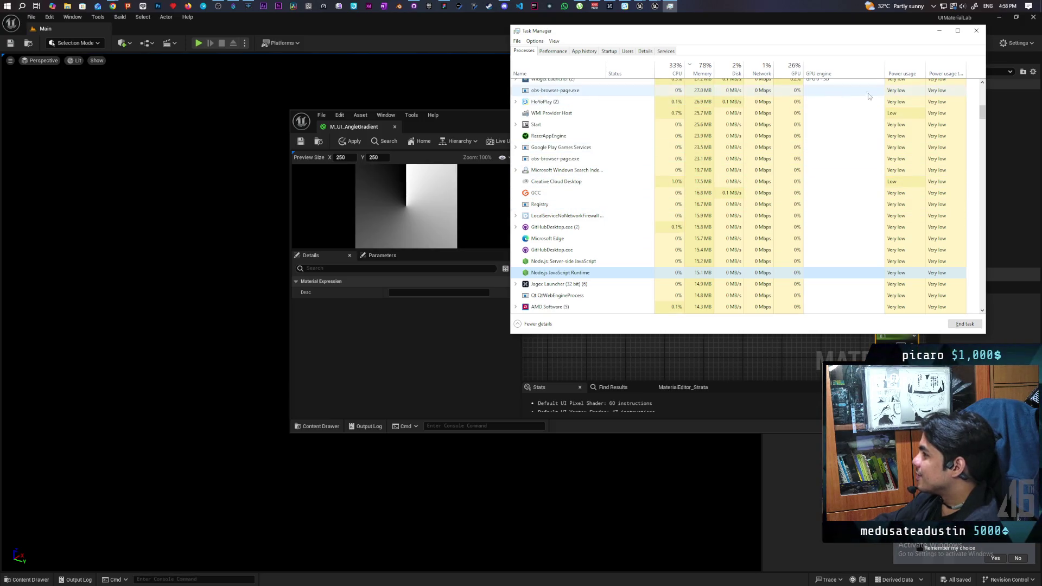
click(940, 31)
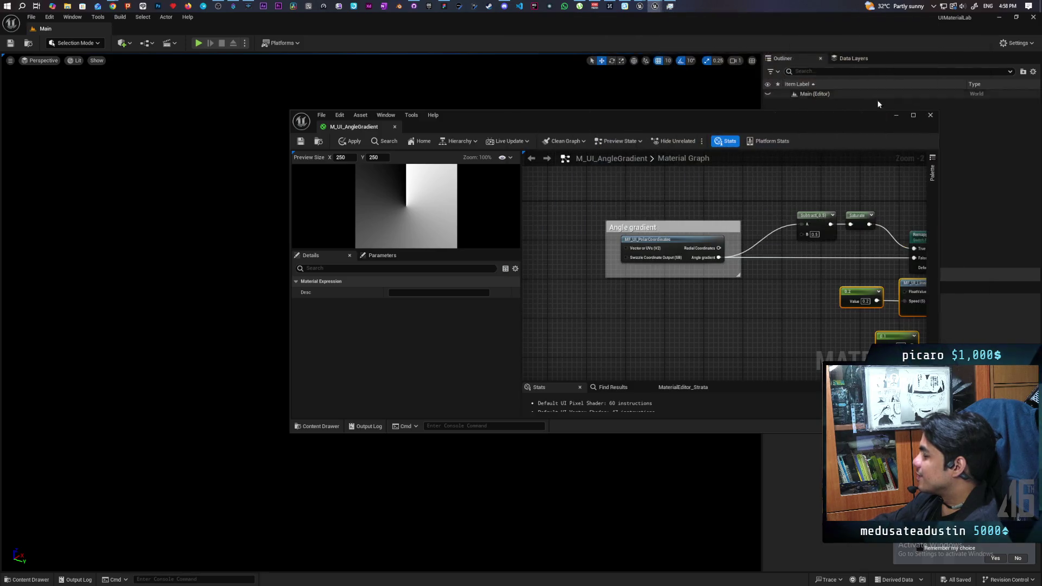
- Minimize the UIMaterialLab editor window to reveal the level with the ring decal
click(1005, 17)
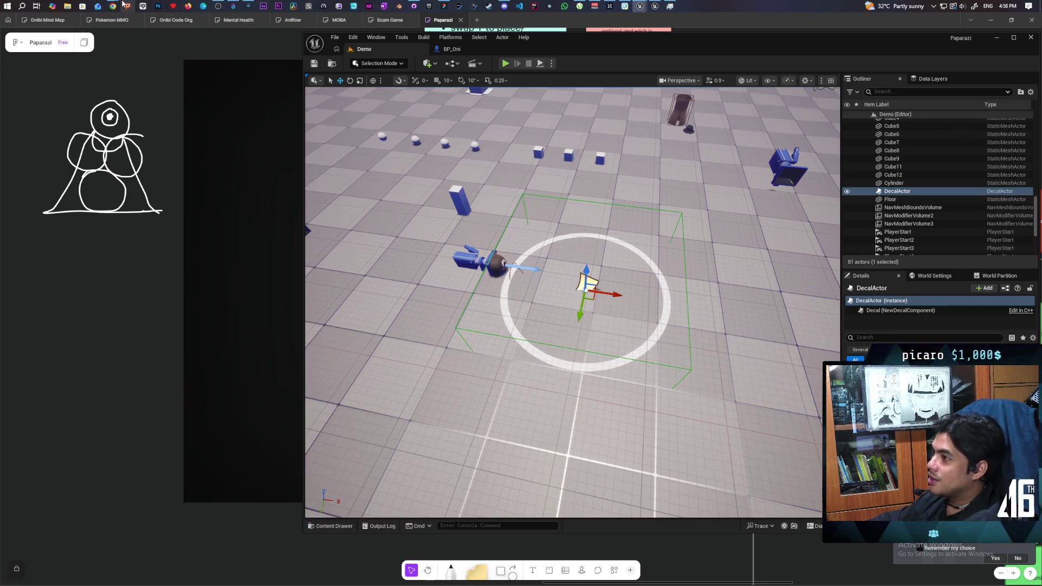
- In Chrome, search Google for 'how to draw gradient across lines'
mouse_move(113, 5)
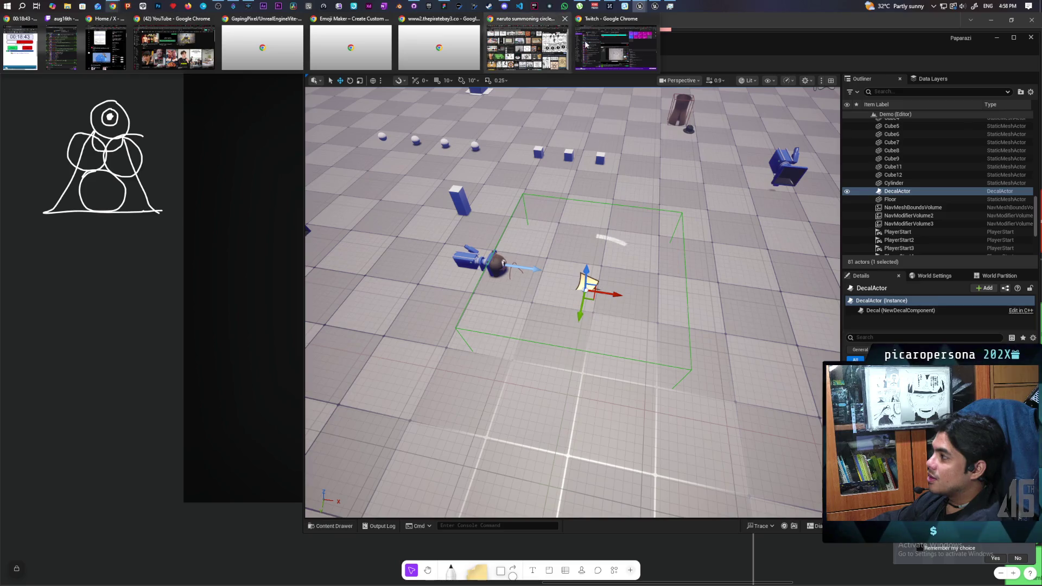
click(526, 48)
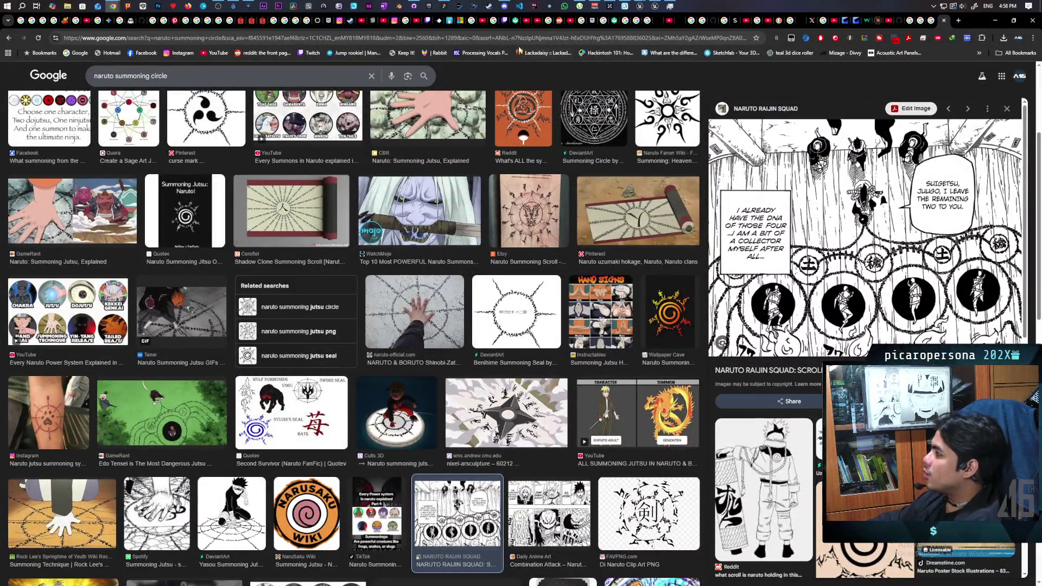
click(495, 38)
text(ho)
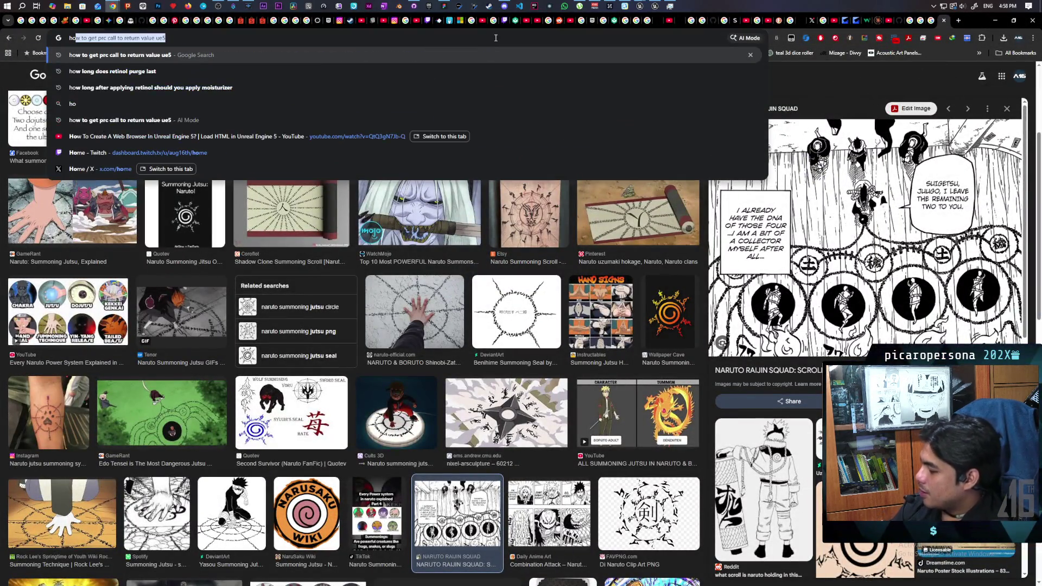
text(w to draw gra)
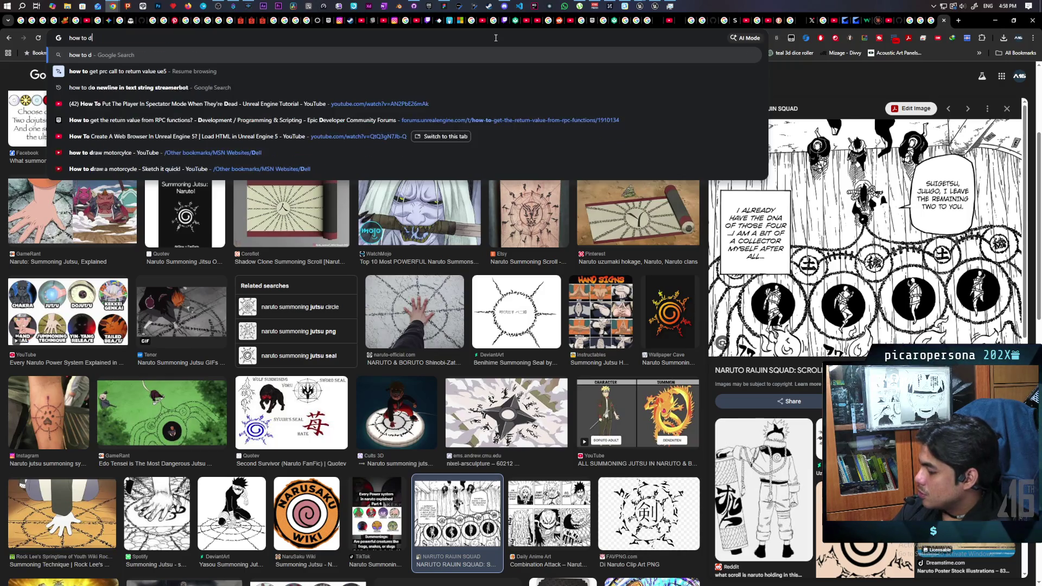
text(die)
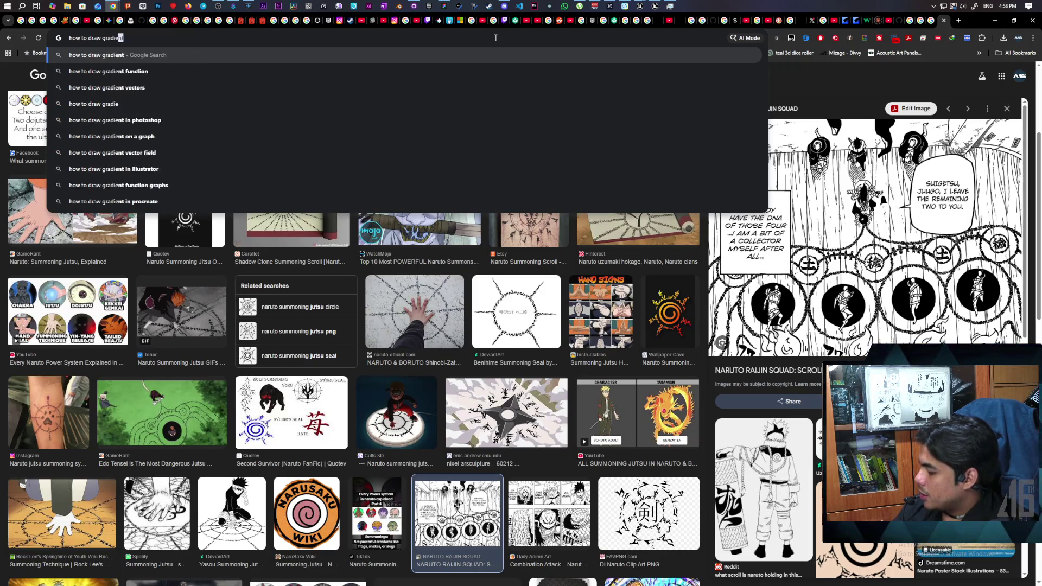
text(nt across)
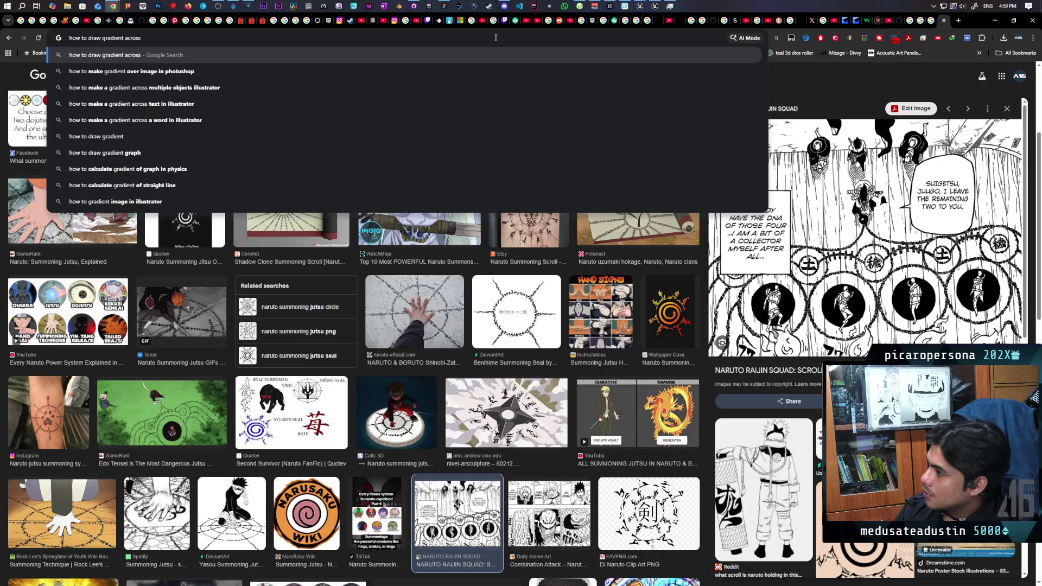
text(lines)
key(Return)
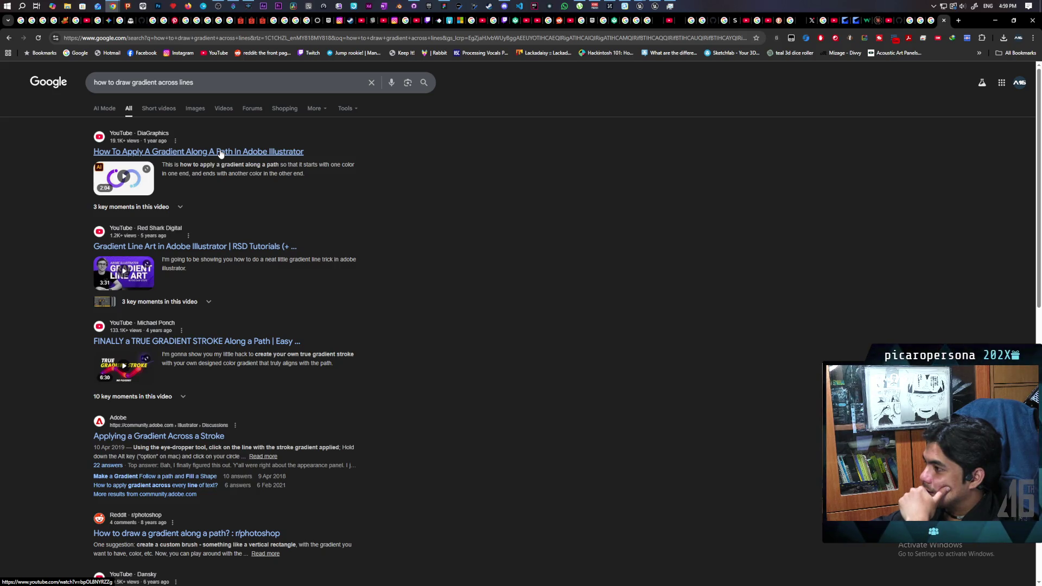
- Play the DiaGraphics 'How To Apply A Gradient Along A Path In Adobe Illustrator' video to its end
click(221, 152)
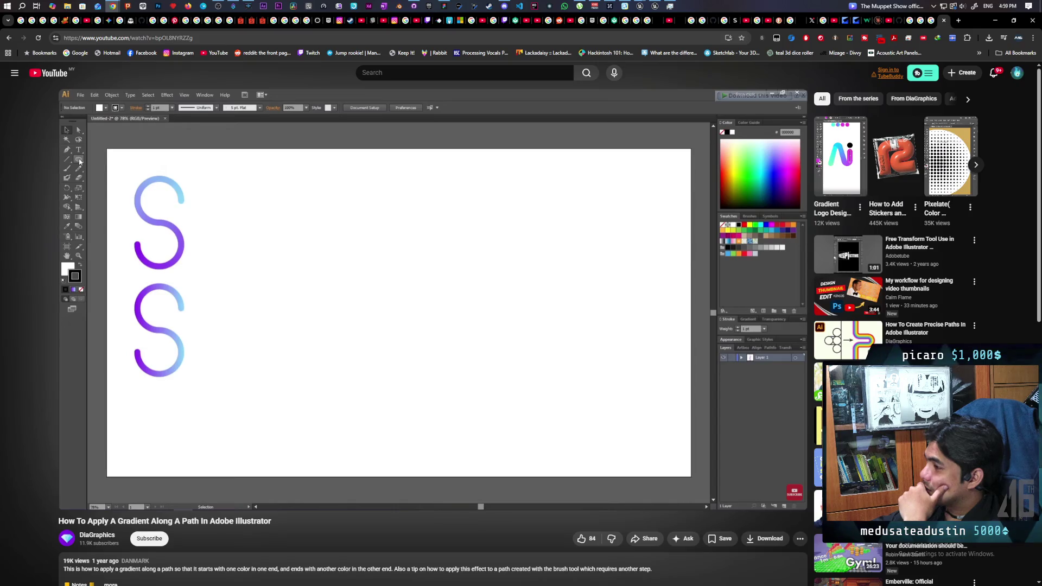
mouse_move(562, 337)
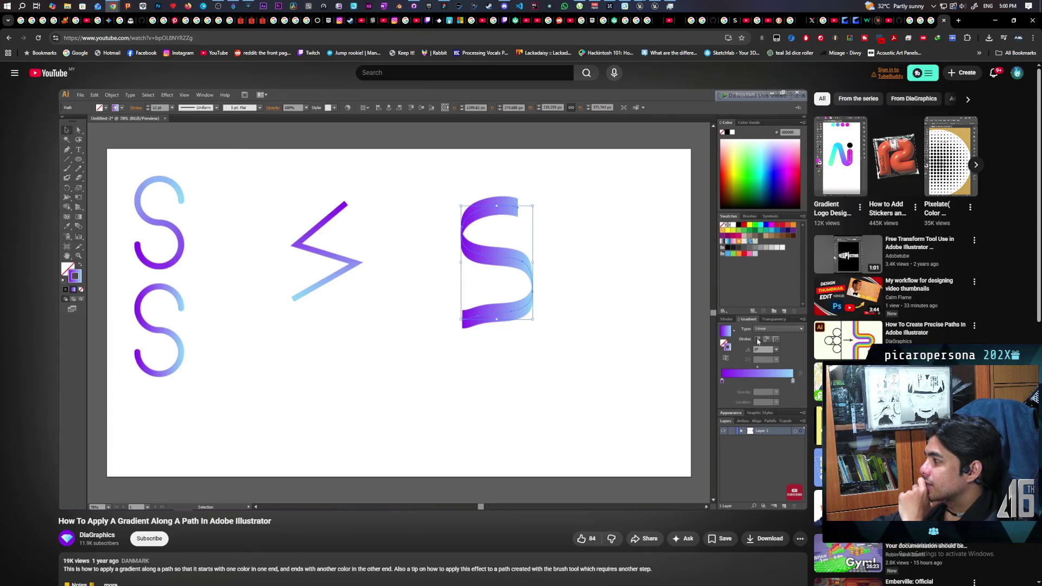
mouse_move(522, 373)
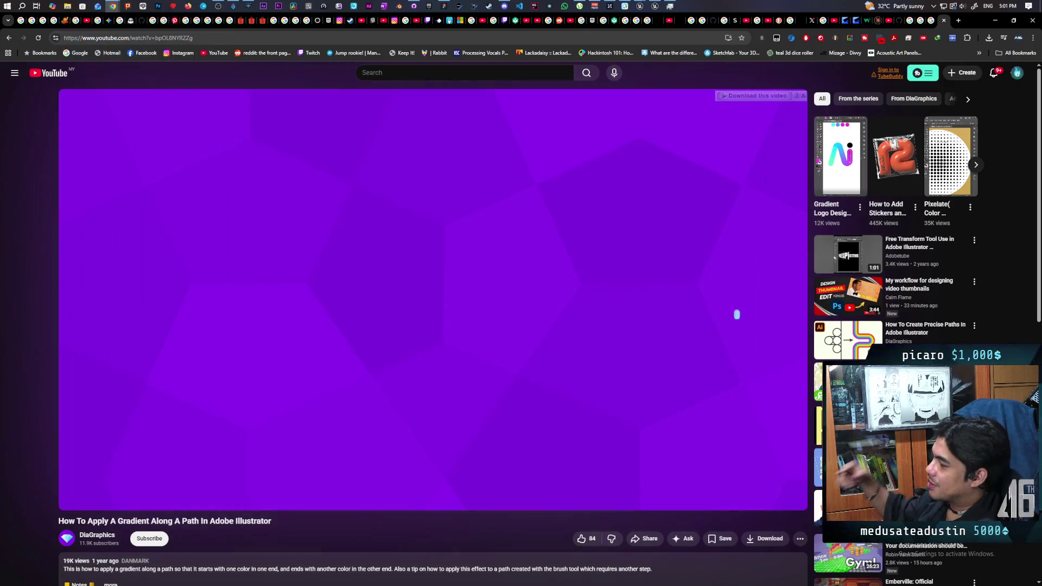
click(445, 243)
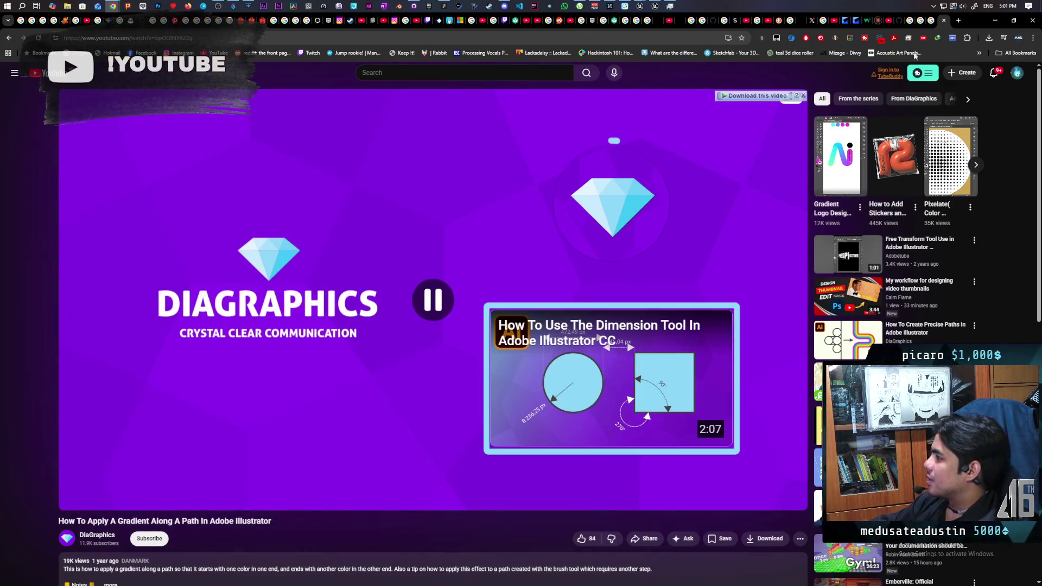
- Minimize Chrome and toggle the Content Drawer (Ctrl+Space) back open on the Aug folder
click(995, 20)
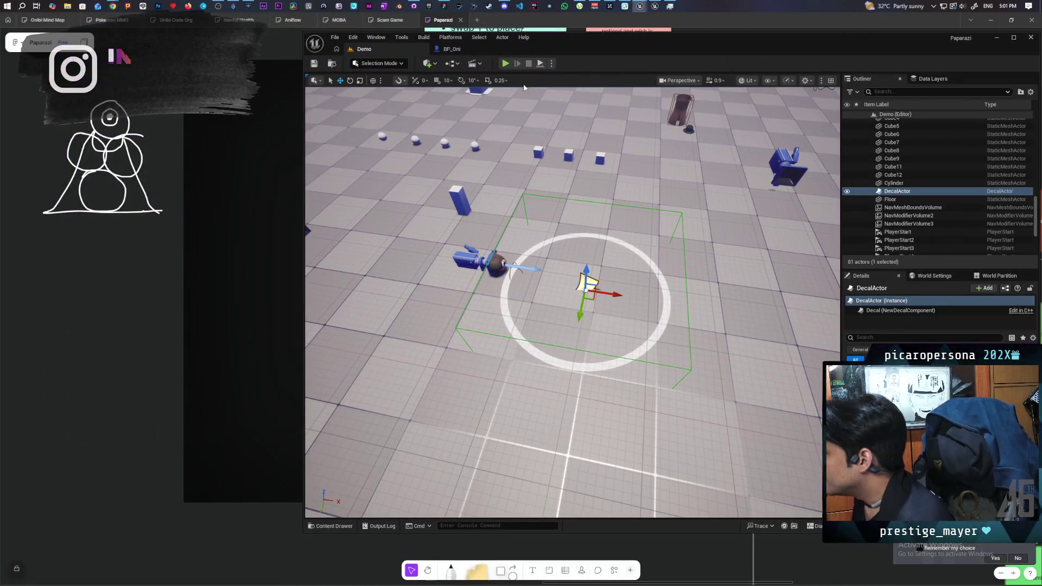
key(ctrl+space)
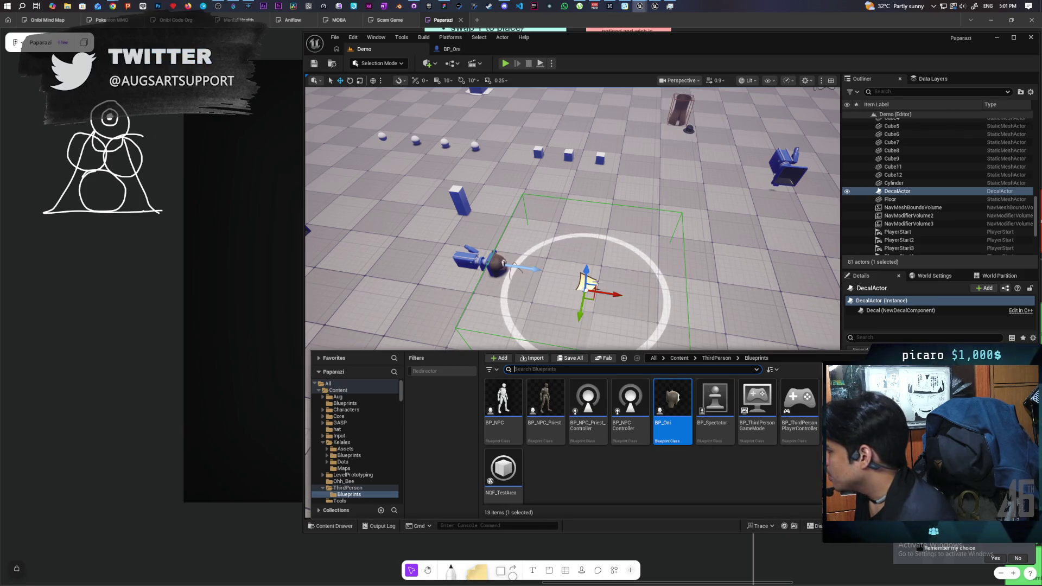
key(ctrl+space)
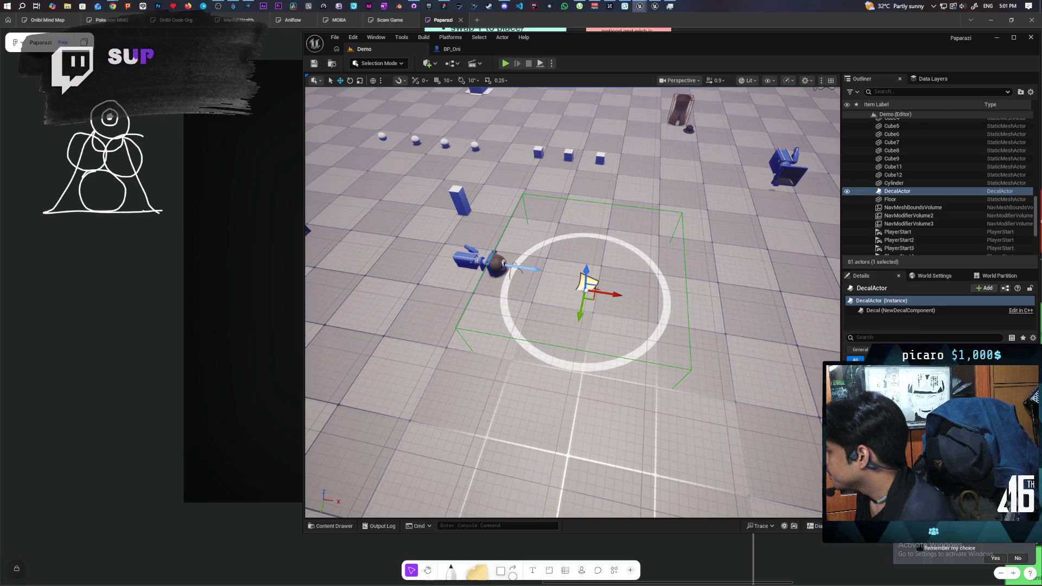
key(ctrl+space)
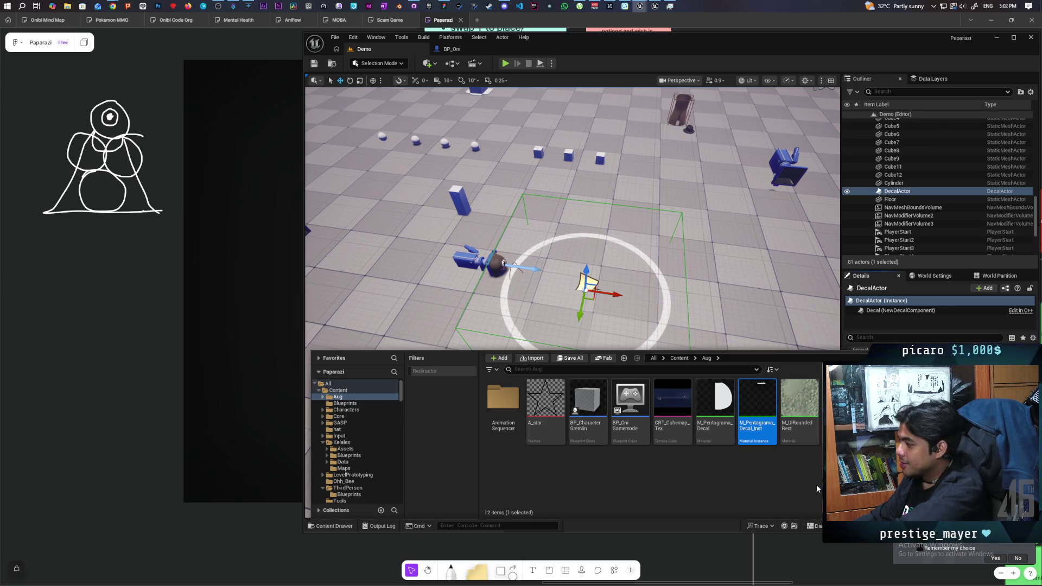
- View the pentacle_on_black texture, move its window up, then switch to the M_Pentagrama_Decal graph
key(alt+Tab)
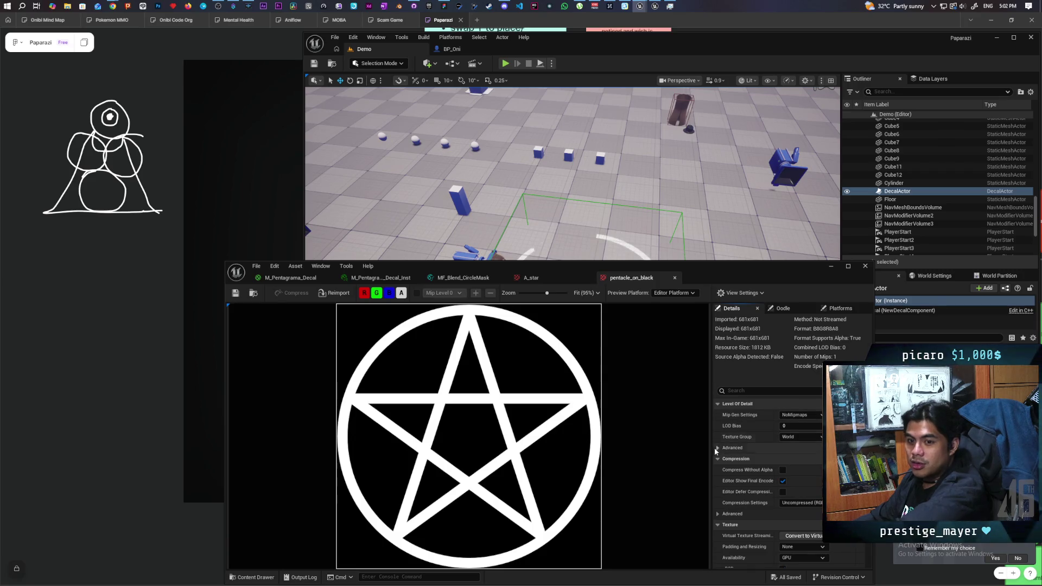
drag(706, 272, 693, 154)
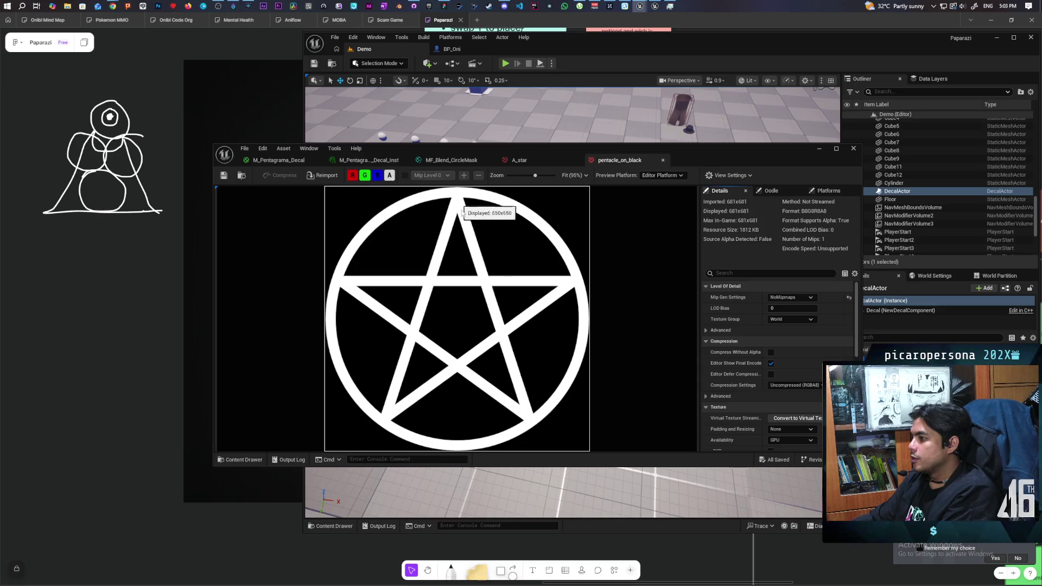
click(277, 166)
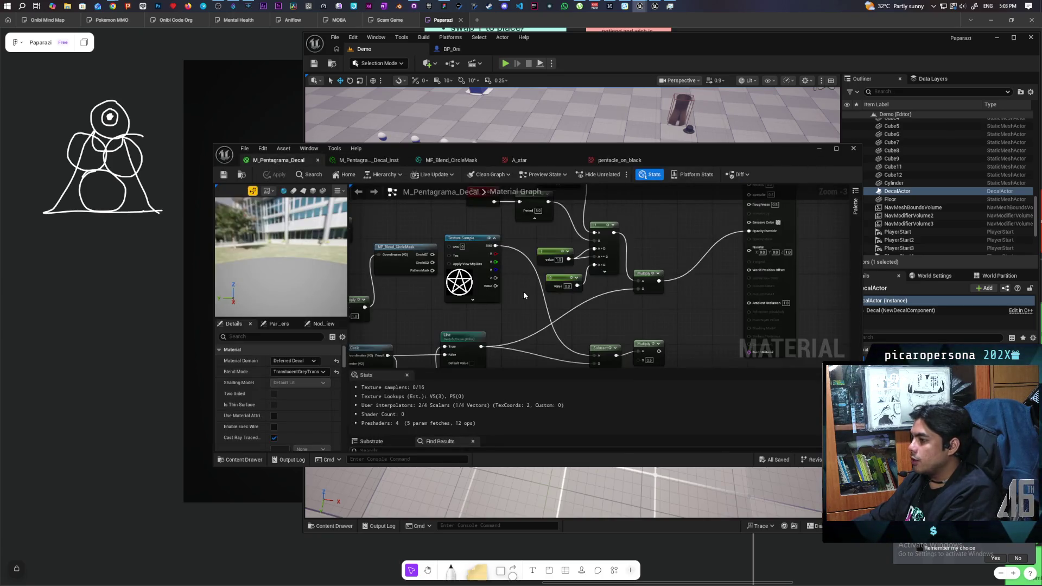
scroll(526, 290, up, 3)
mouse_move(527, 294)
mouse_down()
mouse_move(529, 329)
mouse_move(509, 310)
mouse_move(507, 320)
mouse_up()
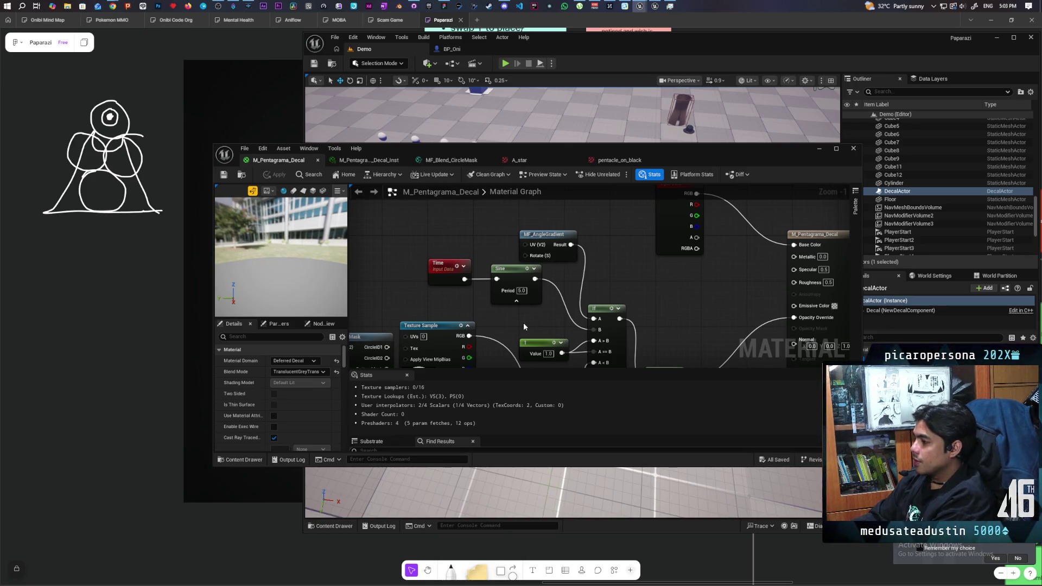
drag(553, 335, 594, 293)
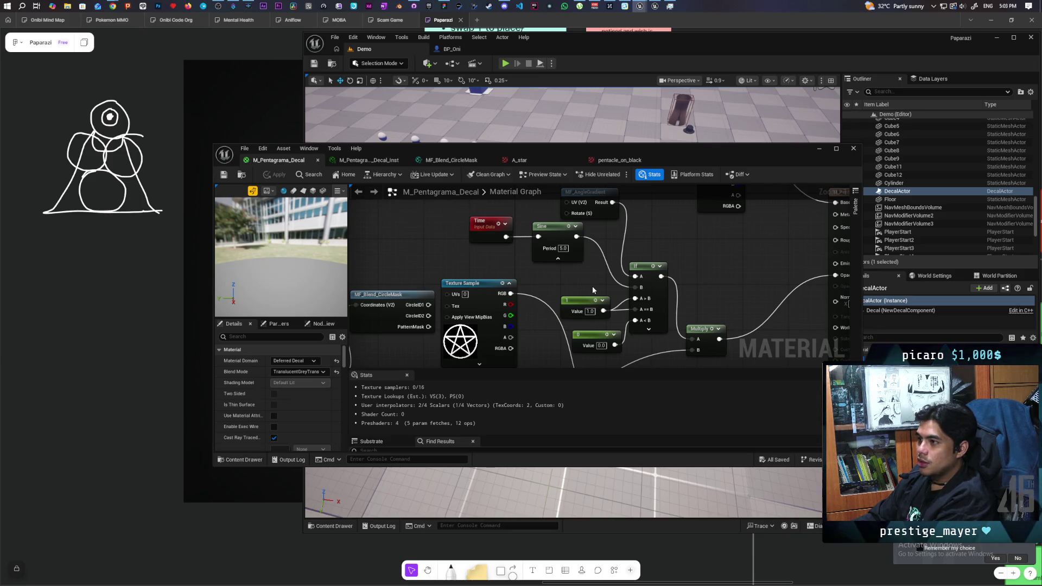
mouse_move(650, 167)
mouse_down()
mouse_move(649, 309)
mouse_move(694, 371)
mouse_up()
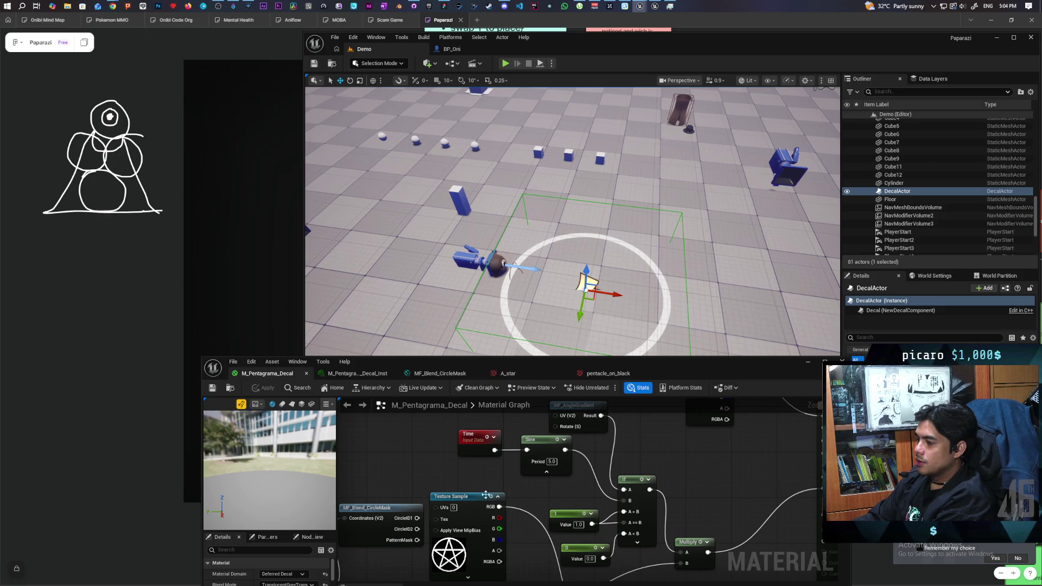
drag(700, 366, 690, 242)
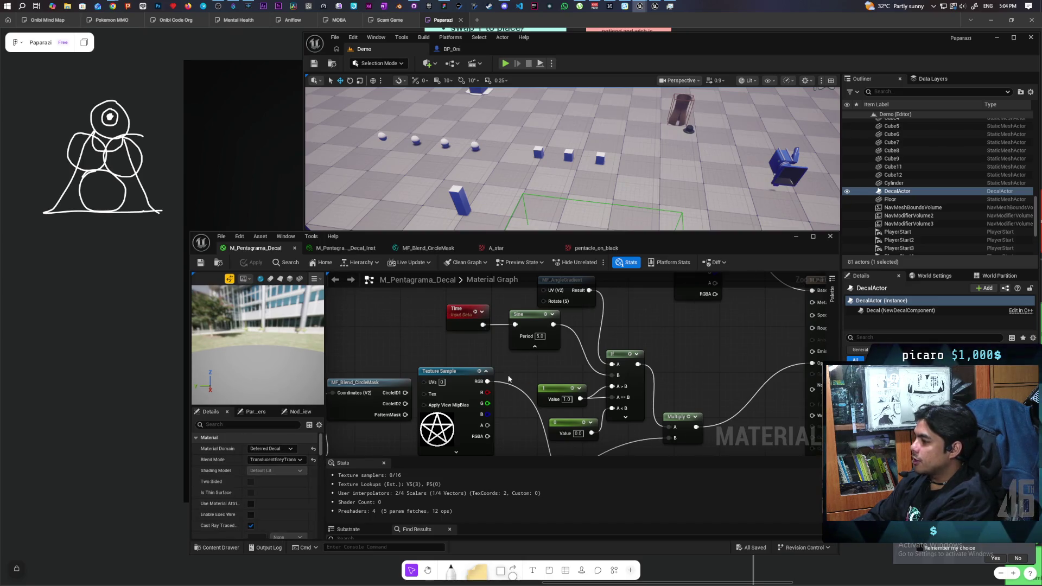
mouse_move(540, 363)
mouse_down()
mouse_move(529, 325)
mouse_move(537, 348)
mouse_move(494, 402)
mouse_move(533, 400)
mouse_move(554, 359)
mouse_move(534, 467)
mouse_move(542, 454)
mouse_up()
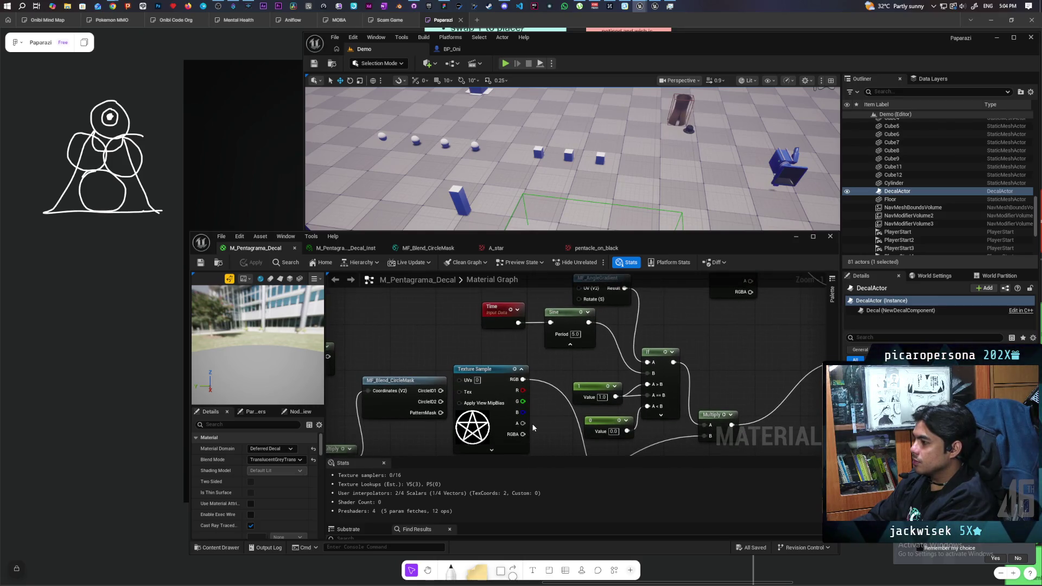
mouse_move(646, 297)
mouse_down()
mouse_move(647, 338)
mouse_move(585, 319)
mouse_up()
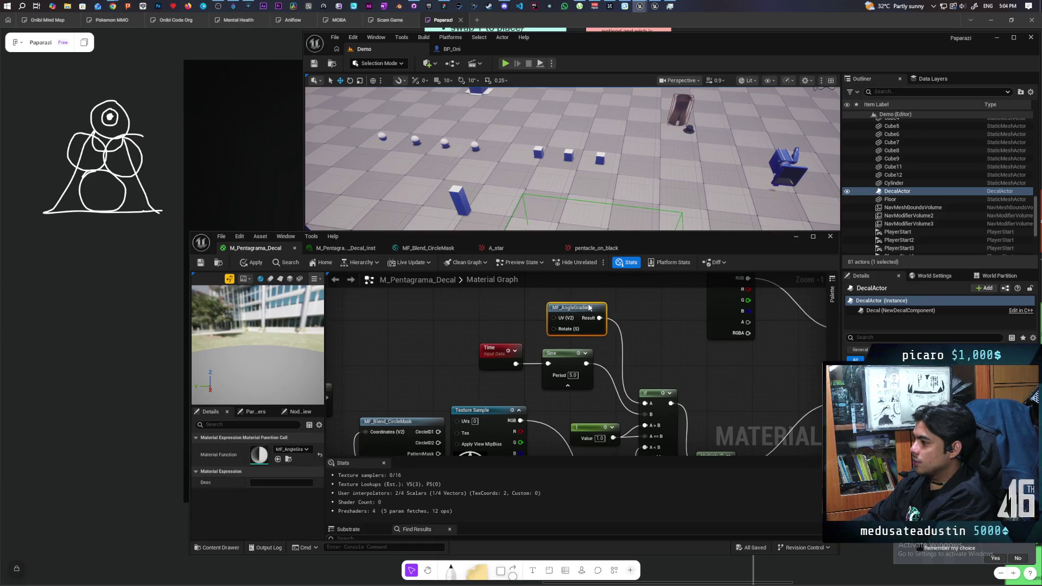
click(632, 315)
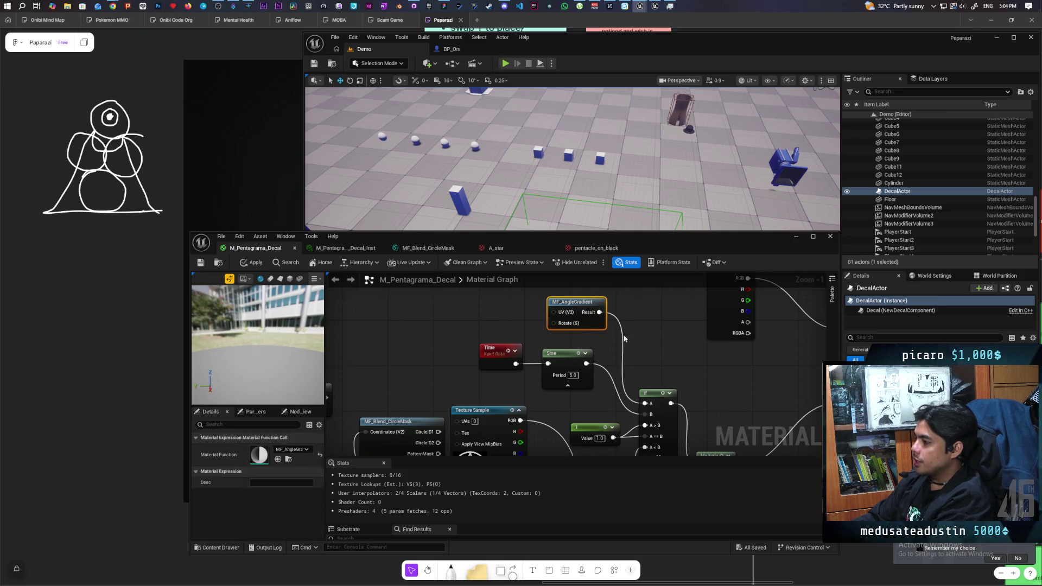
mouse_move(677, 375)
mouse_down()
mouse_move(691, 418)
mouse_move(655, 312)
mouse_move(654, 454)
mouse_up()
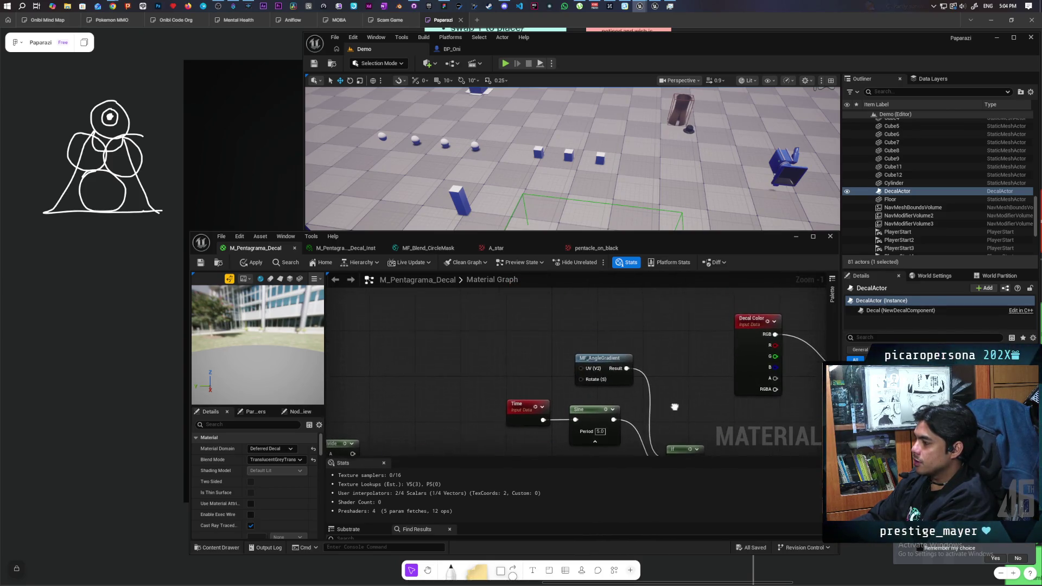
click(585, 336)
drag(586, 337, 597, 326)
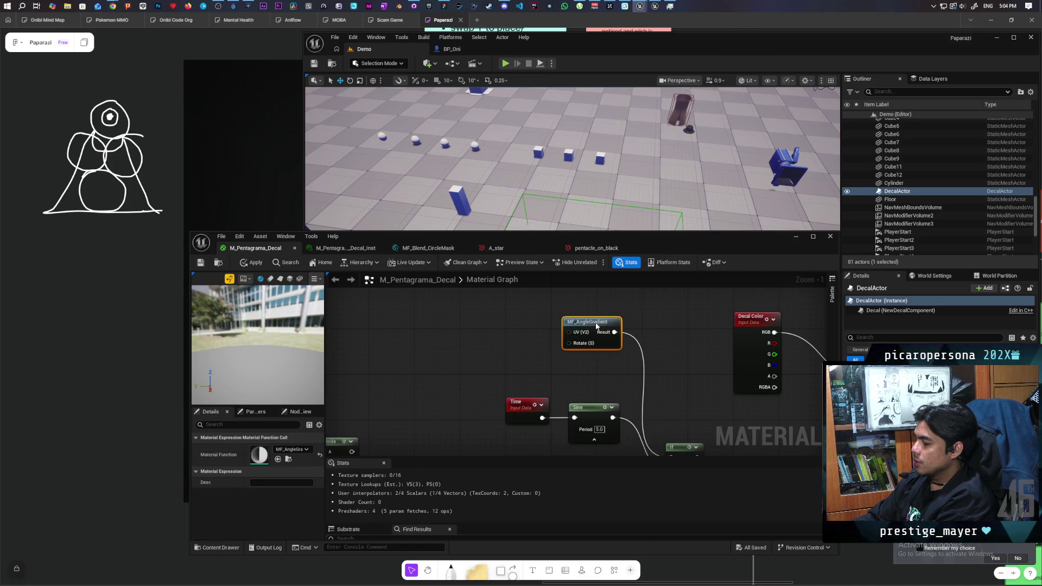
click(669, 365)
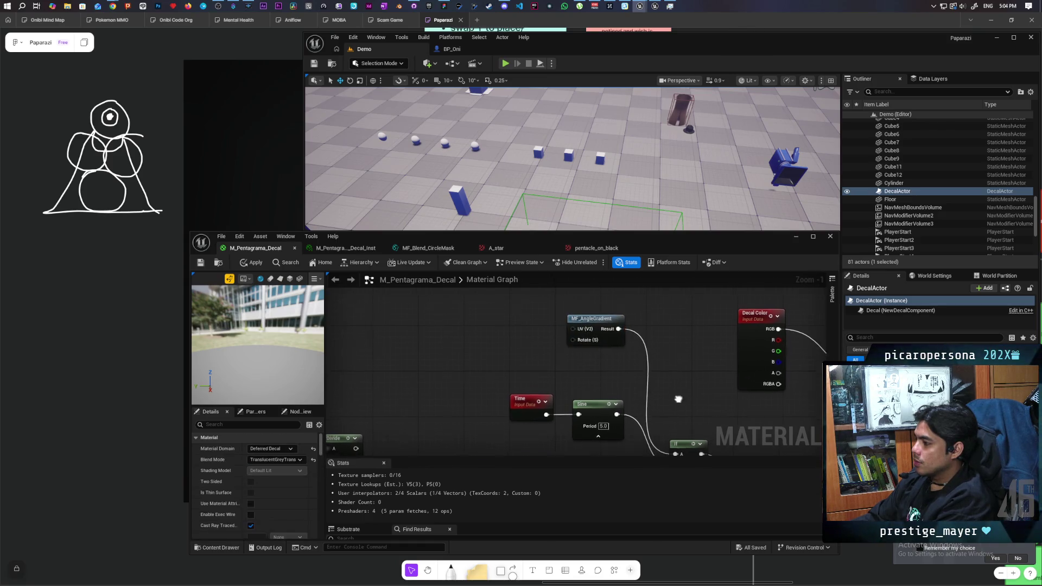
drag(679, 400, 675, 302)
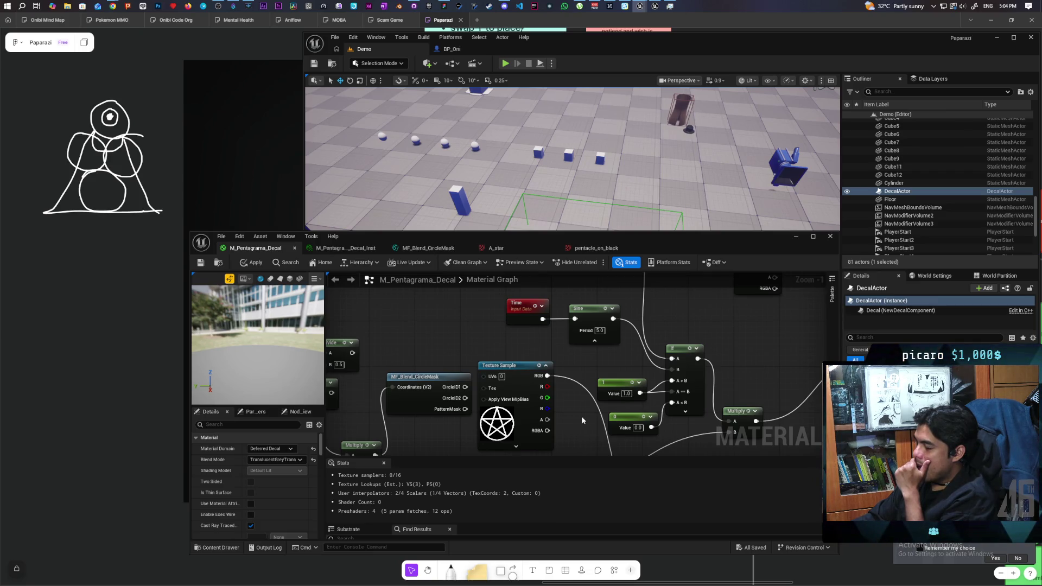
mouse_move(578, 366)
mouse_down()
mouse_move(559, 482)
mouse_move(572, 387)
mouse_up()
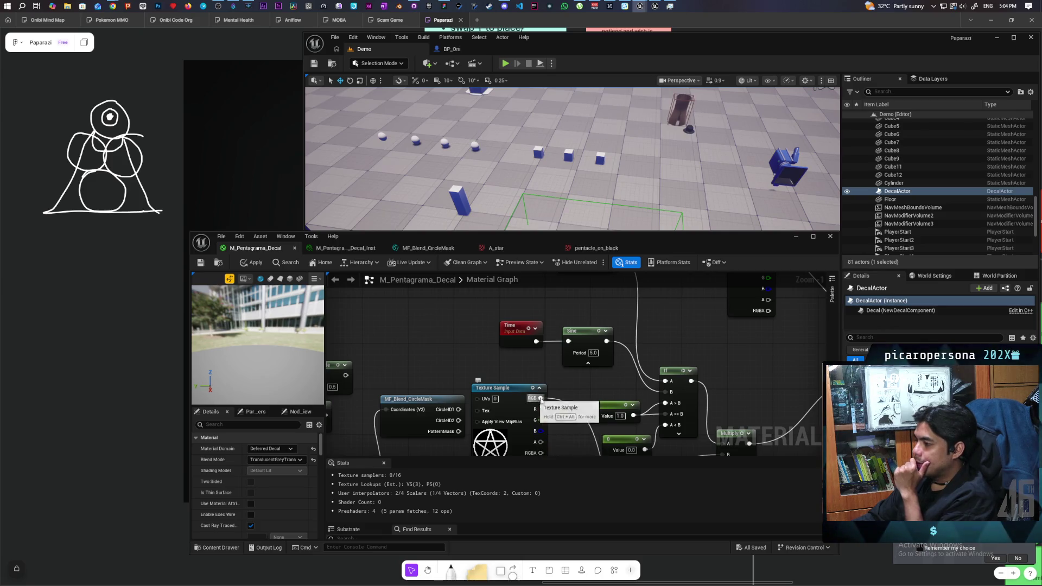
drag(549, 437, 568, 392)
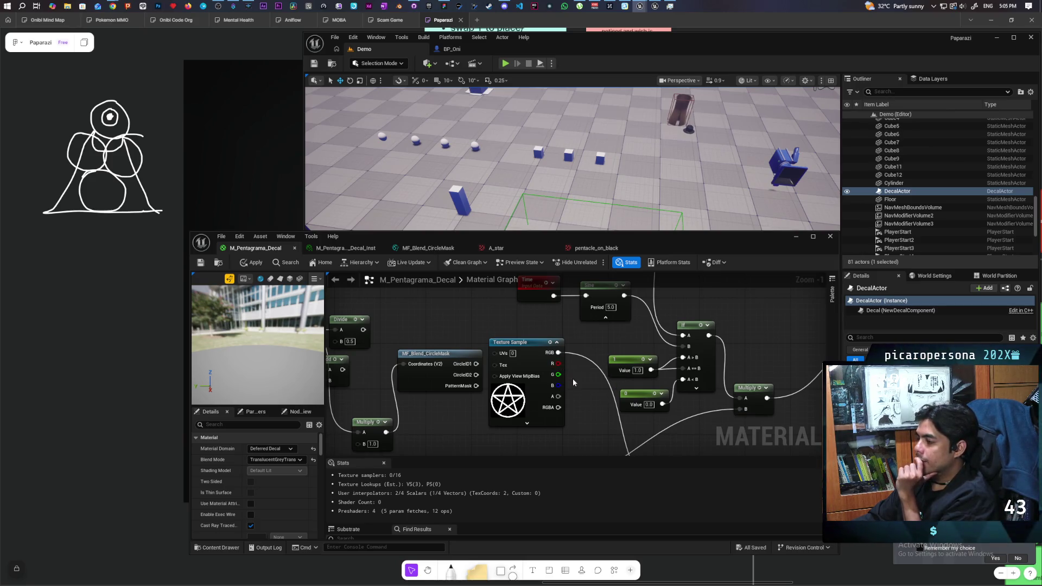
drag(574, 383, 555, 504)
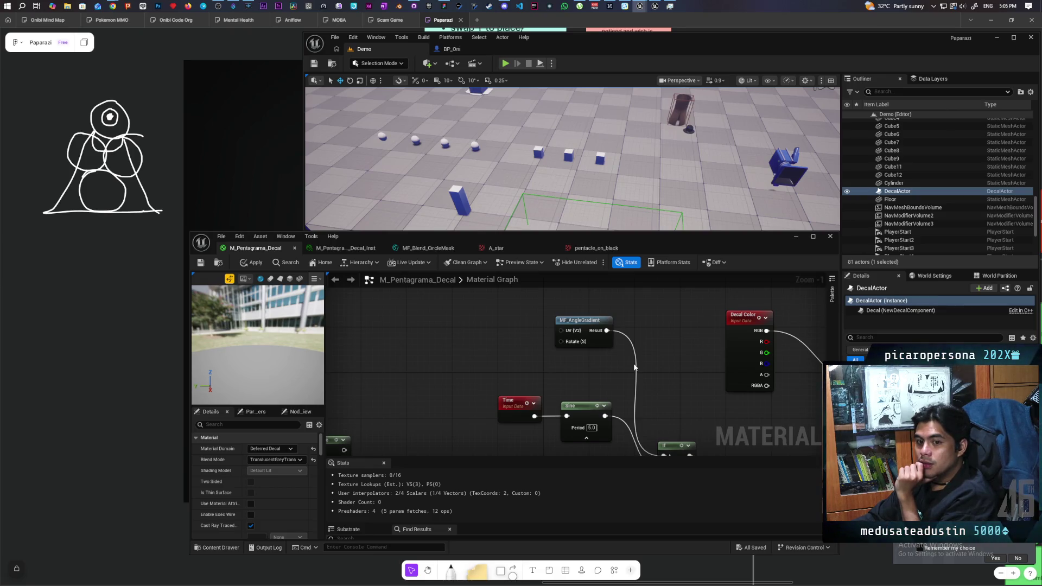
click(796, 237)
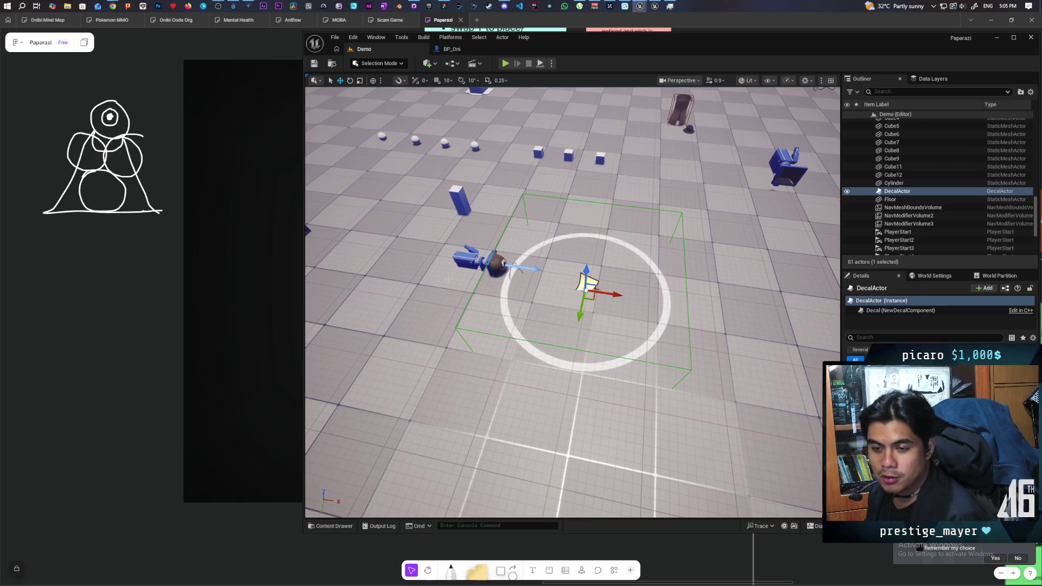
- Open the Content Drawer to browse the project's Aug asset folder
click(332, 526)
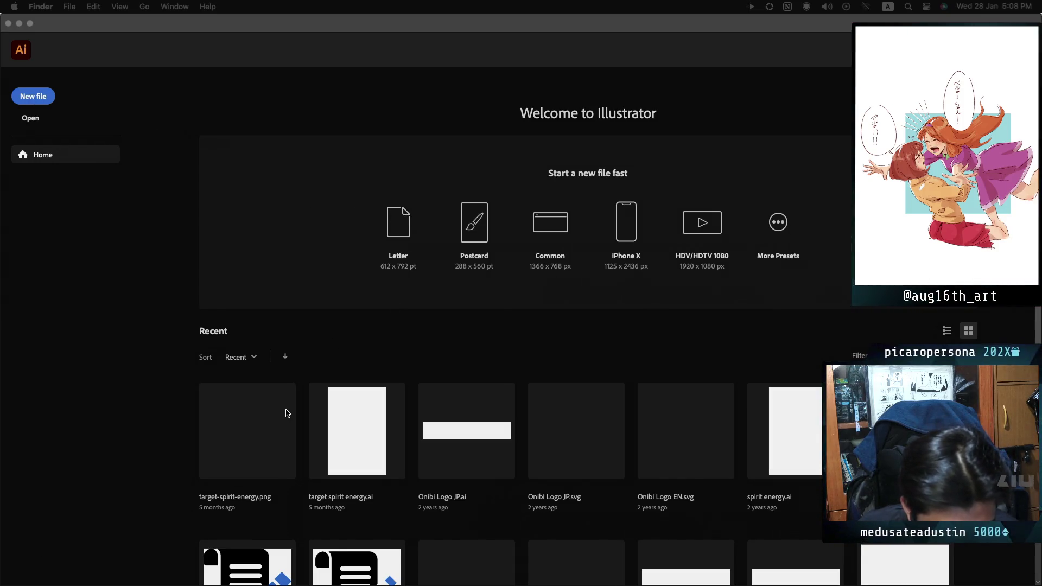
- Create a new Illustrator document with width and height both set to 681 px
click(49, 98)
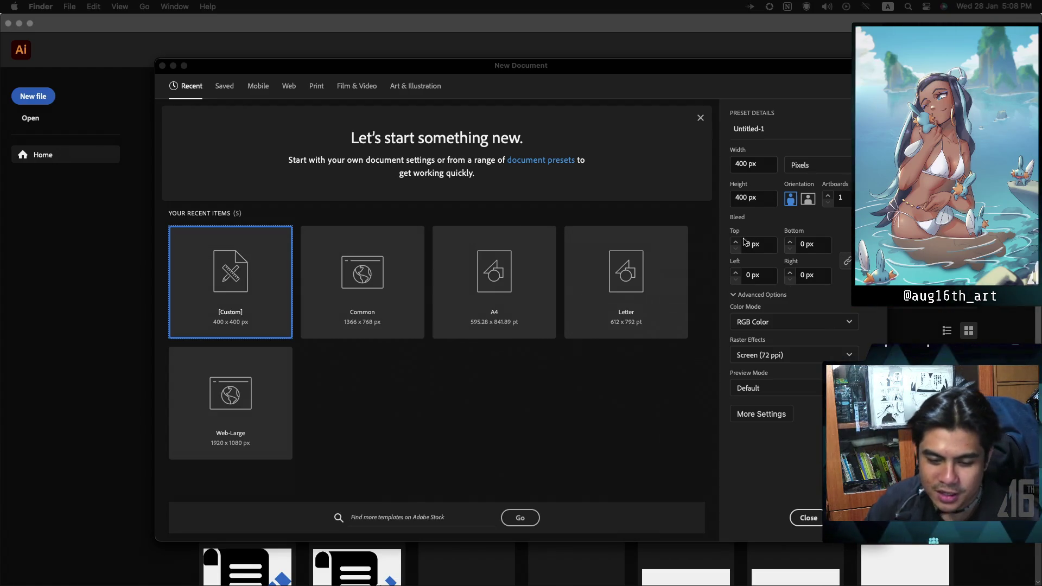
click(744, 166)
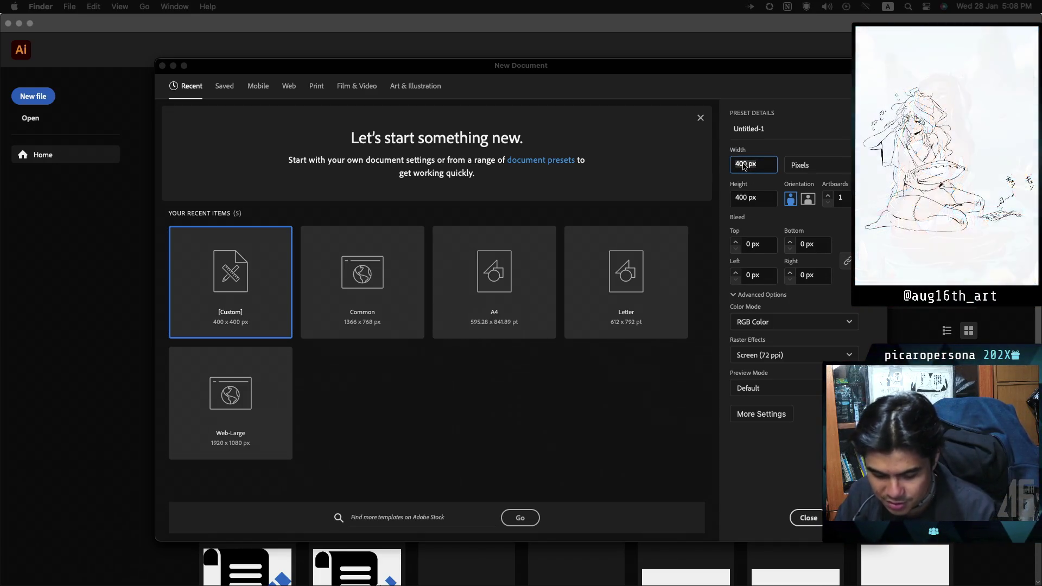
text(681)
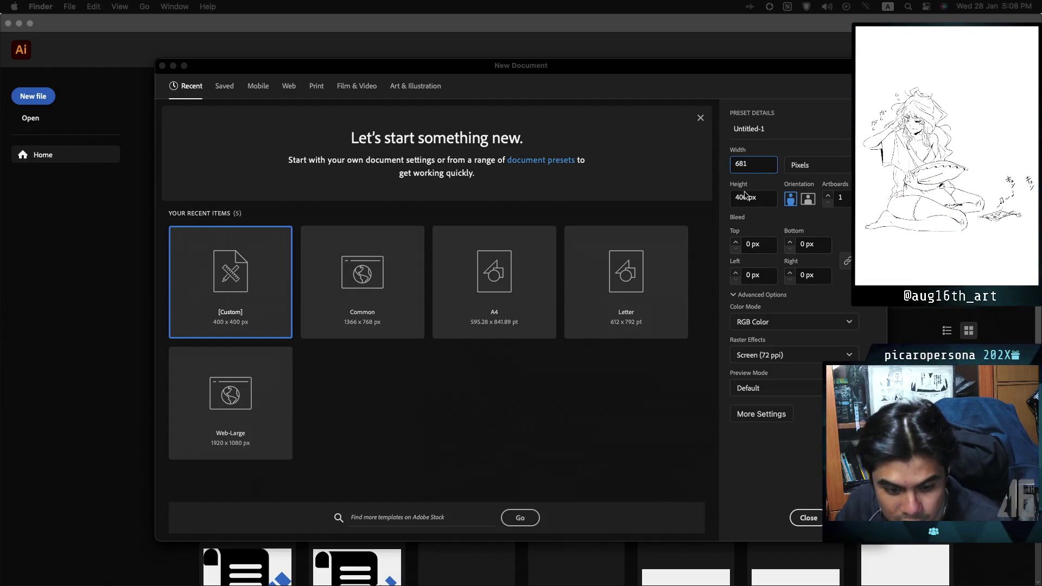
click(748, 199)
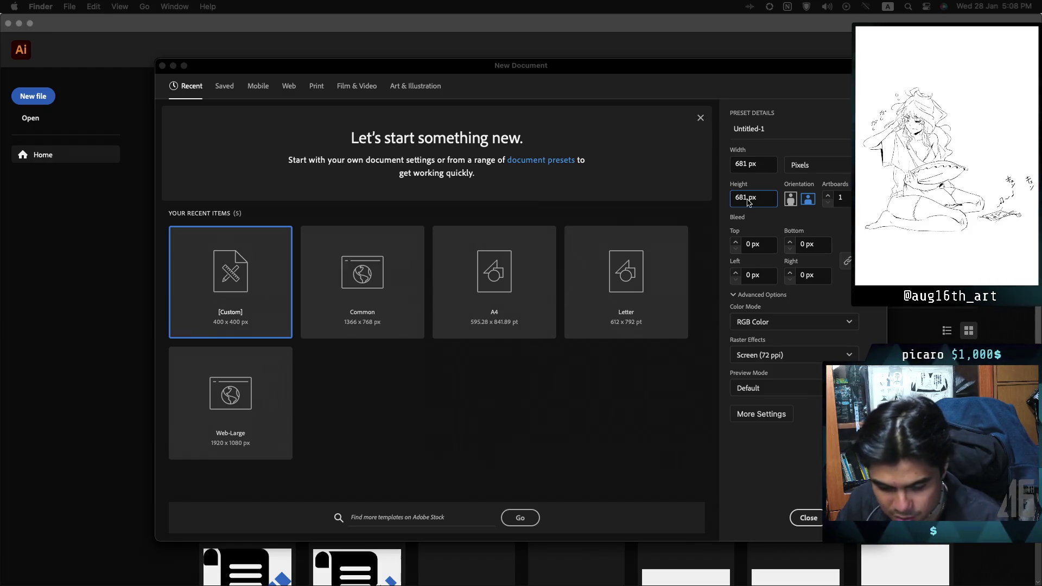
key(Escape)
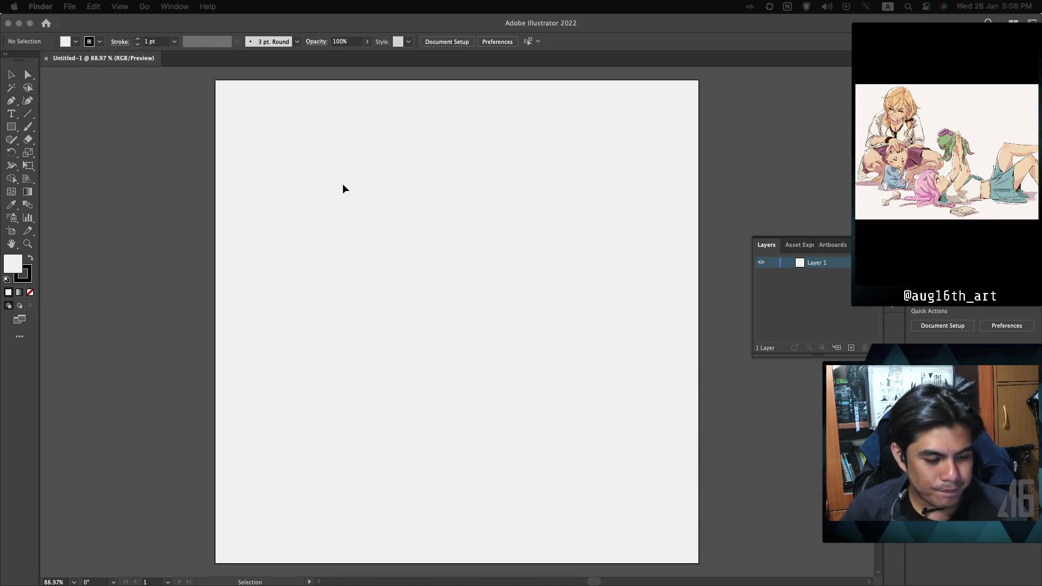
- Switch from the Rectangle tool to the Ellipse Tool and set the stroke weight to 4 pt
right_click(11, 126)
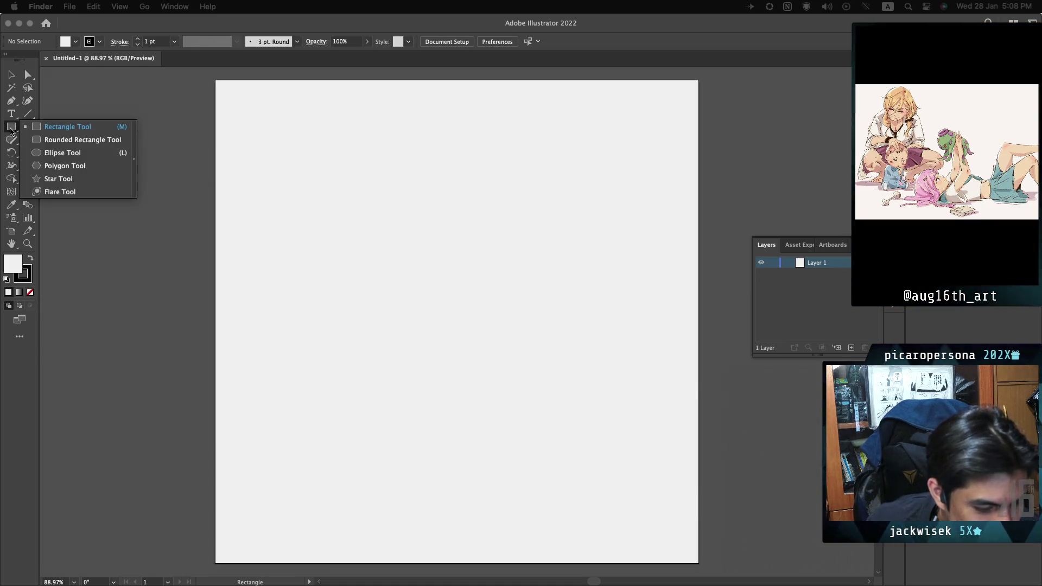
click(65, 152)
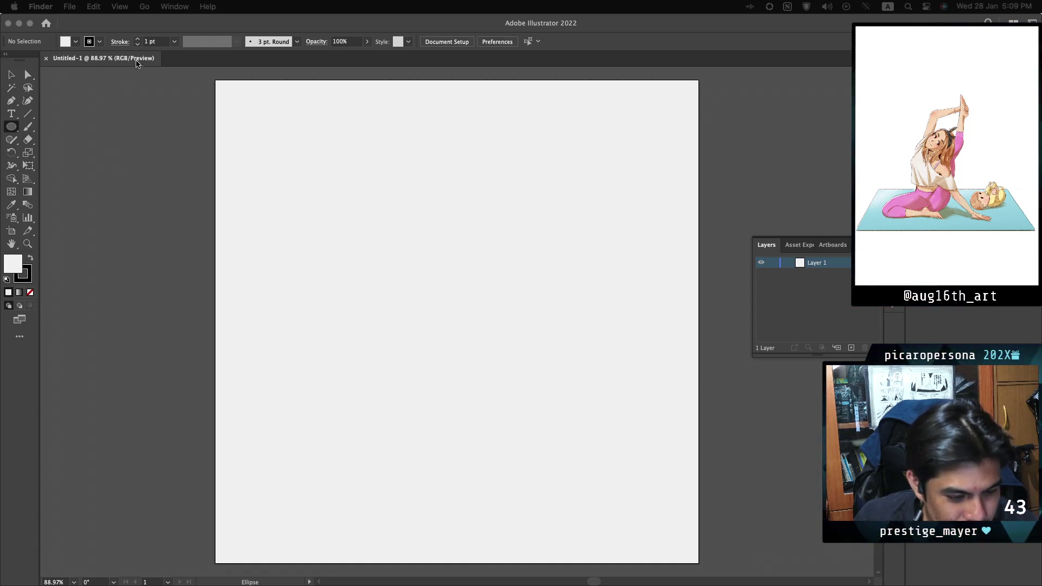
click(138, 39)
click(138, 39)
click(138, 39)
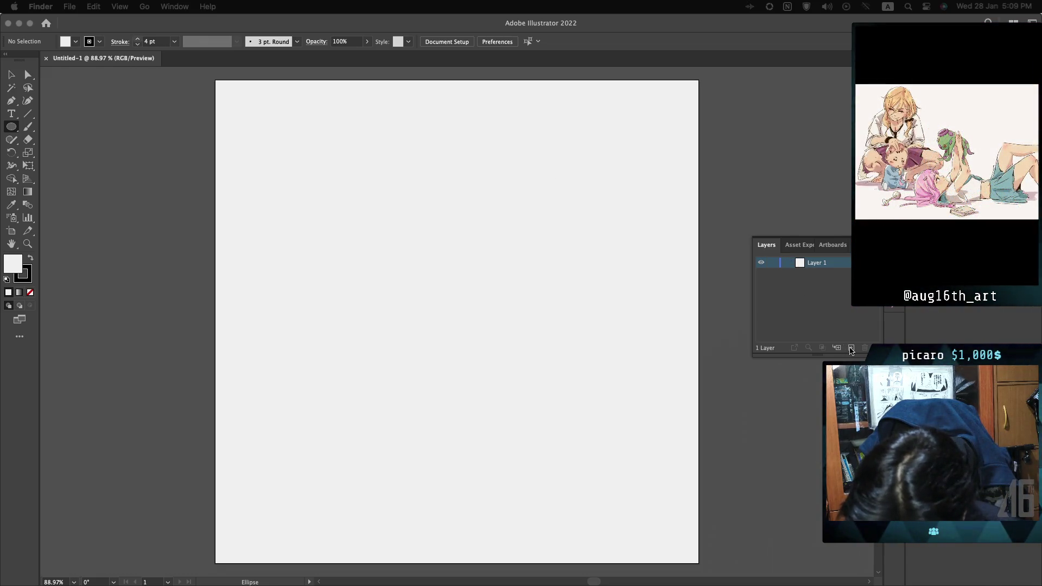
- Open and cancel Layer 1's options, then bring up the Ellipse size dialog on the artboard
right_click(722, 226)
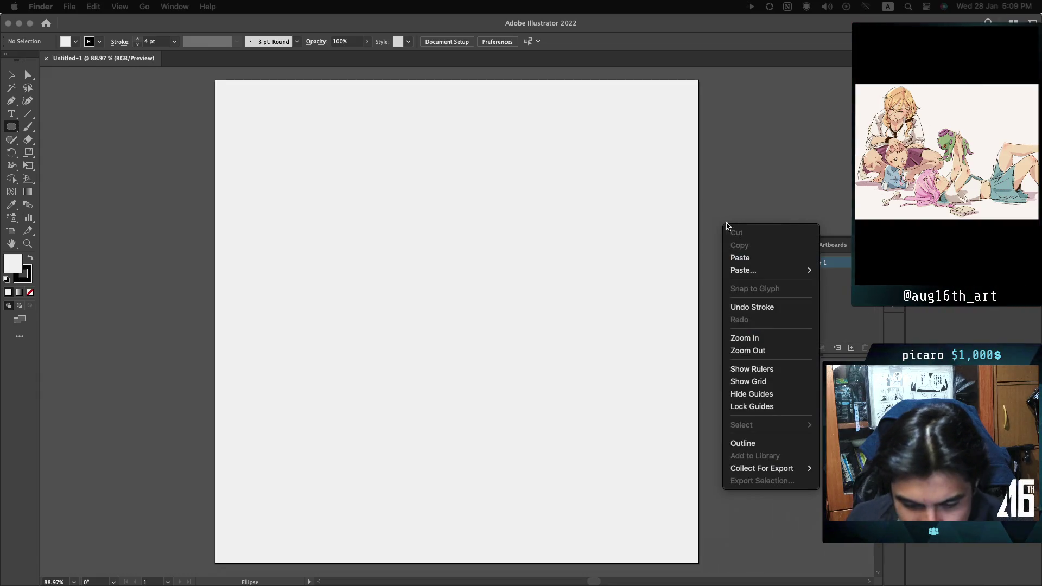
click(822, 286)
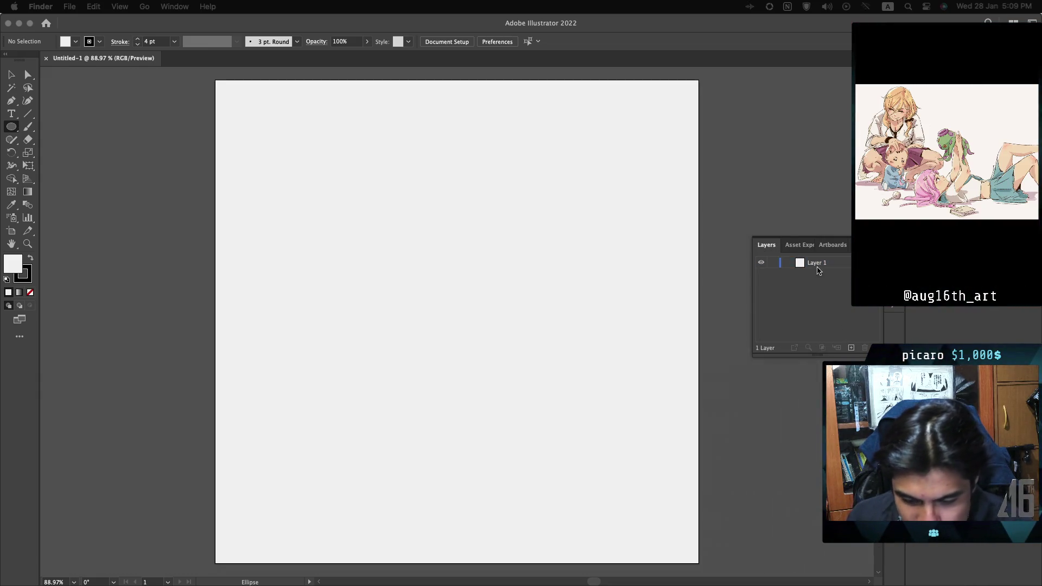
double_click(817, 264)
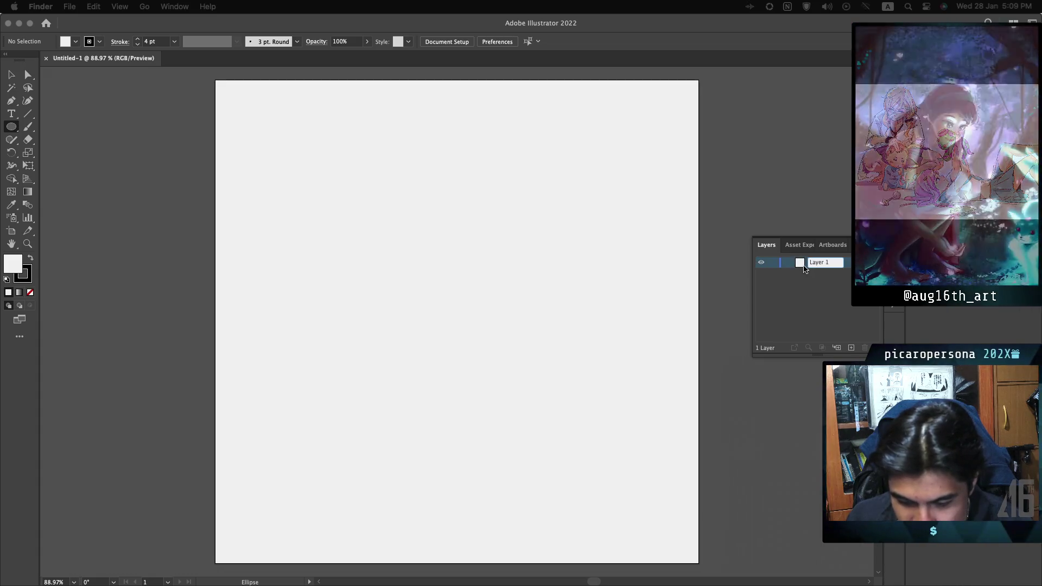
double_click(817, 266)
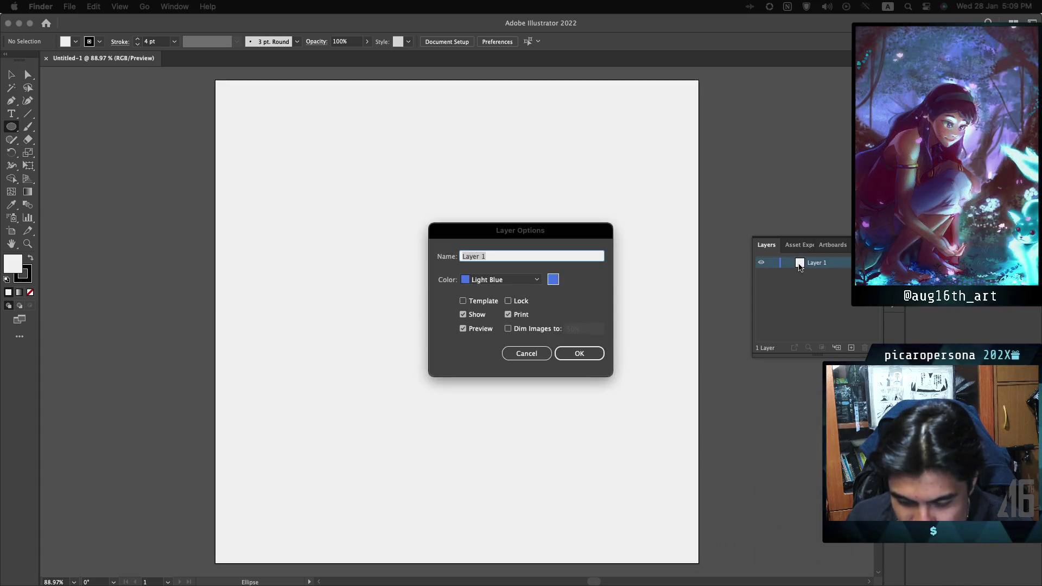
click(539, 354)
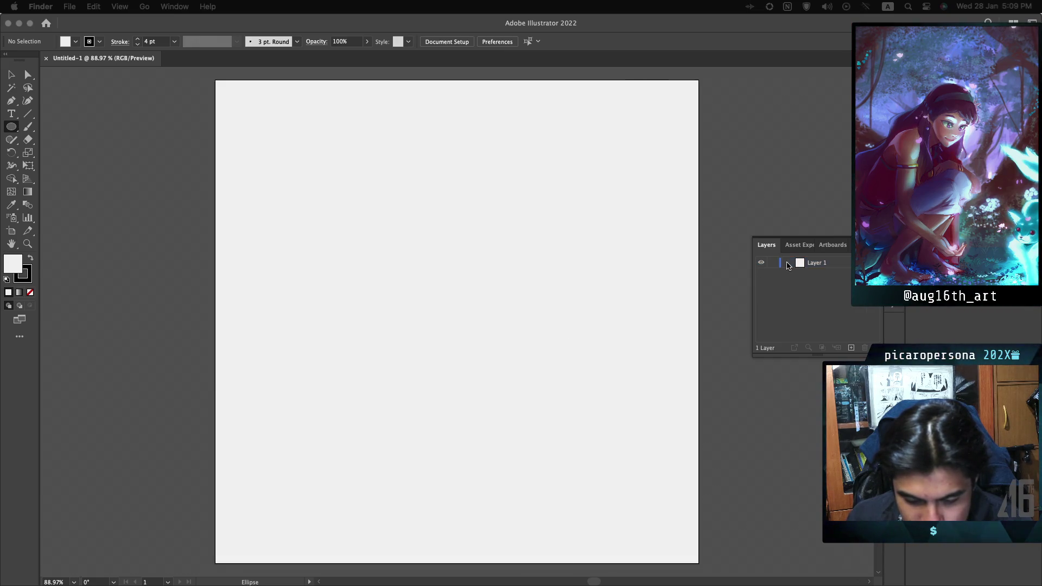
double_click(836, 263)
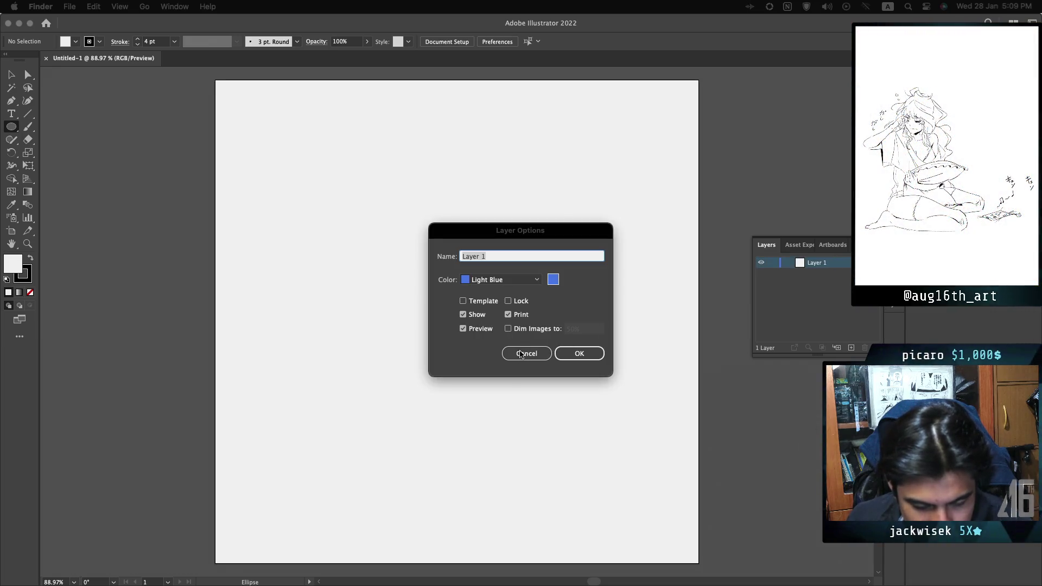
click(521, 354)
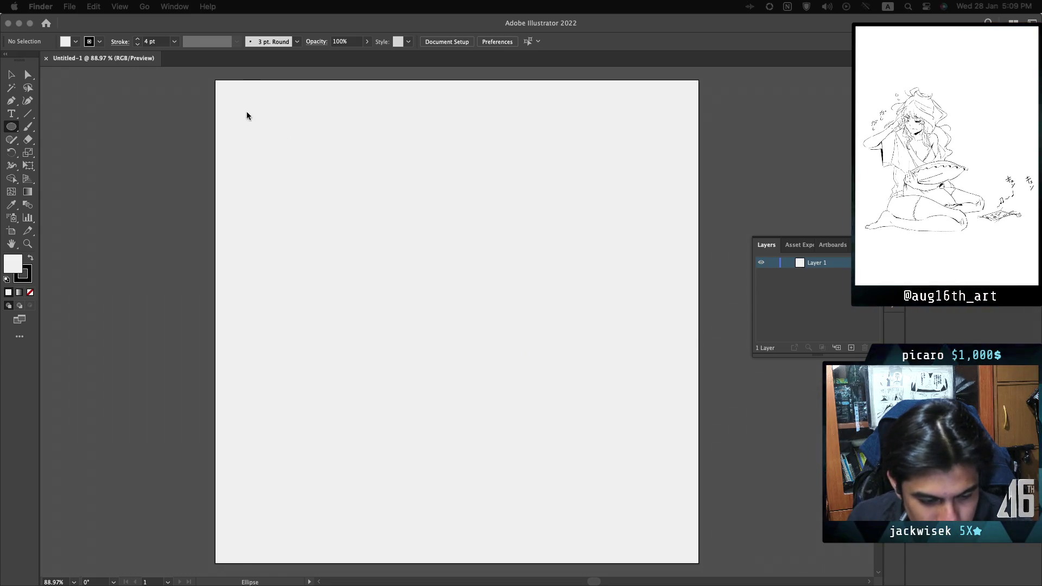
click(242, 128)
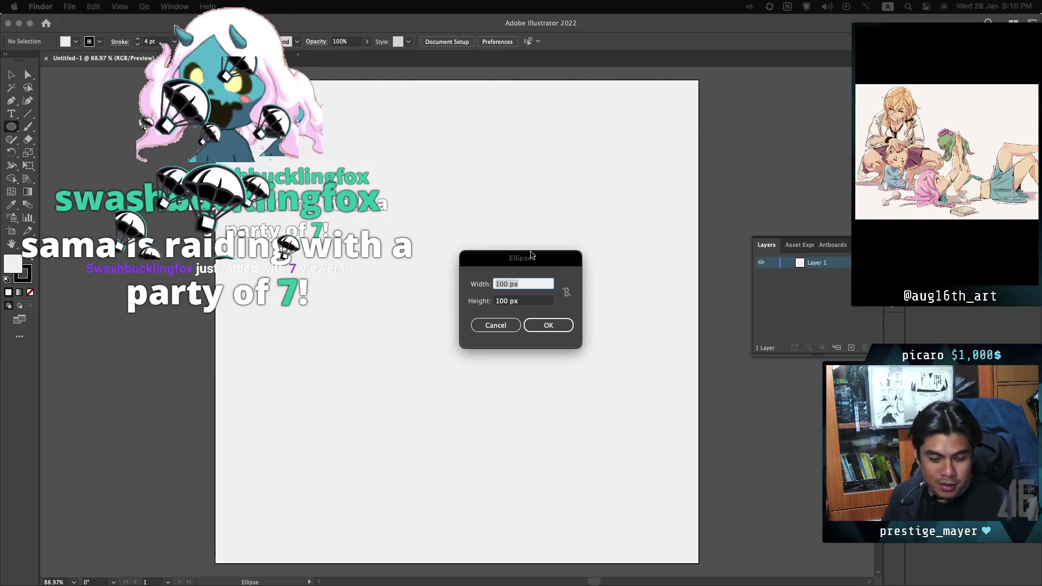
mouse_move(534, 257)
mouse_down()
mouse_move(538, 226)
mouse_move(526, 240)
mouse_up()
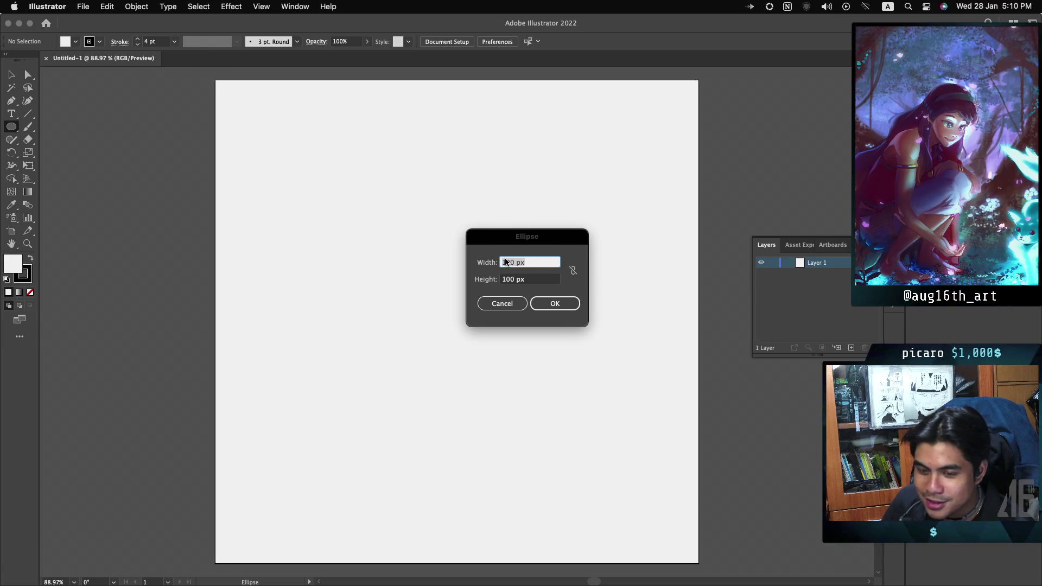
drag(507, 240, 416, 241)
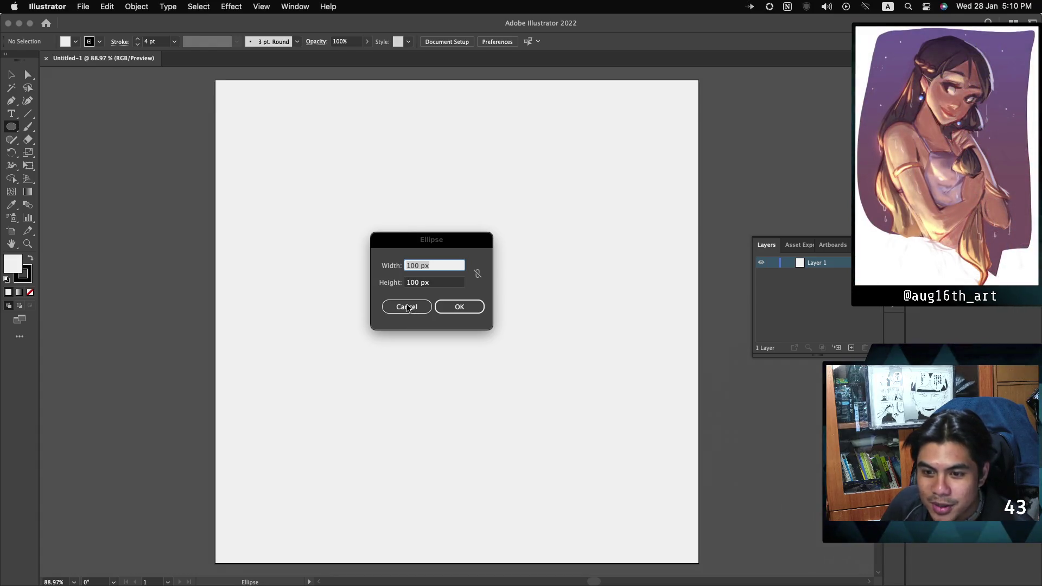
click(406, 307)
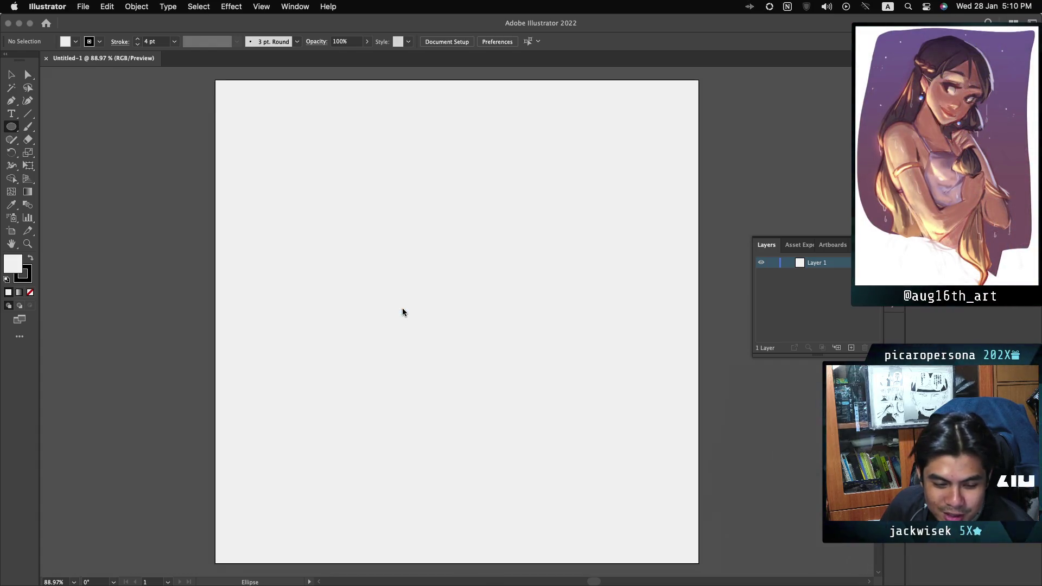
right_click(332, 188)
click(359, 271)
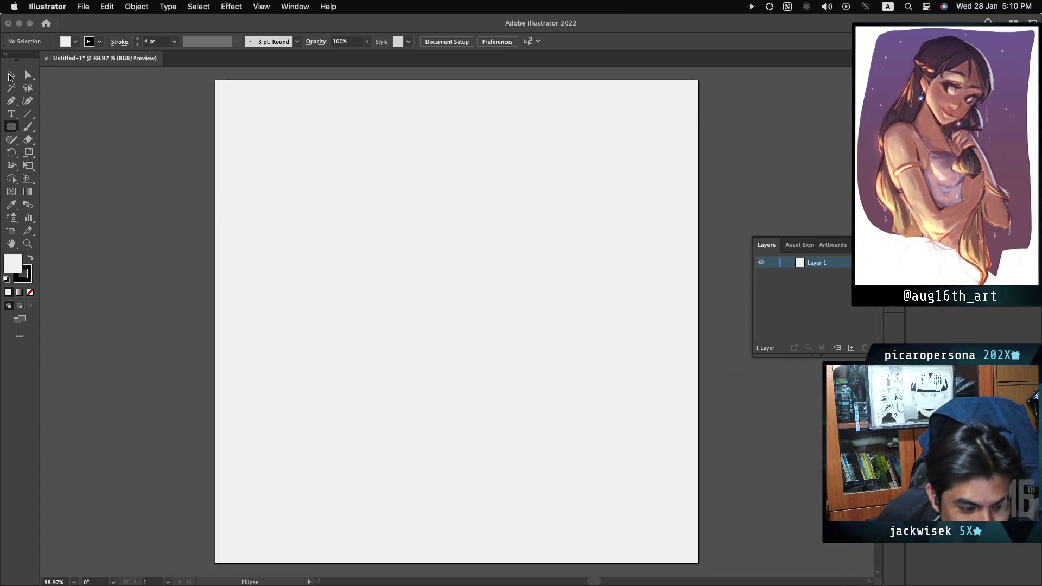
key(v)
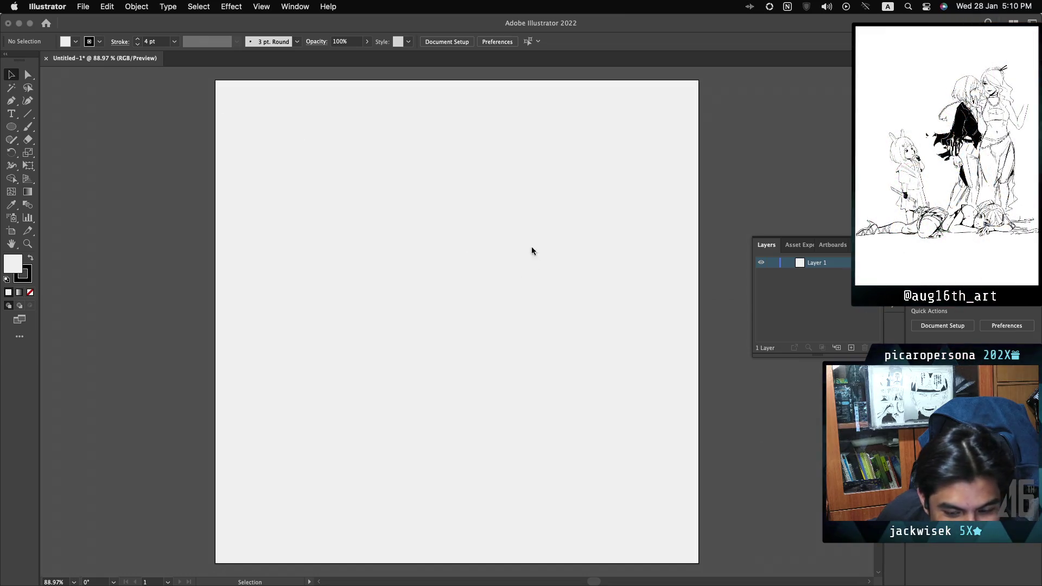
- Keep the Ellipse Tool selected and add two new layers, Layer 2 and Layer 3
click(11, 128)
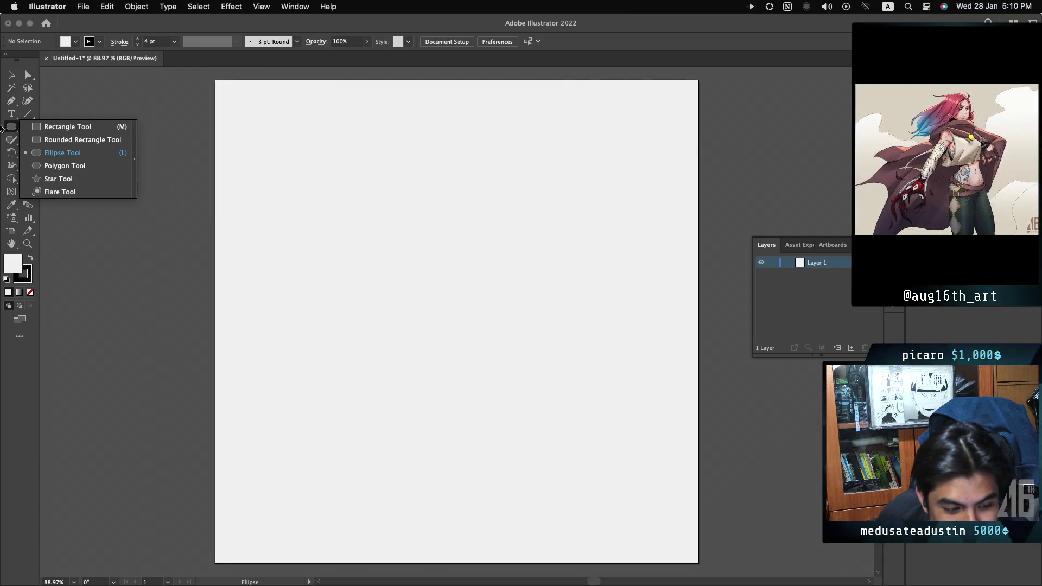
click(227, 113)
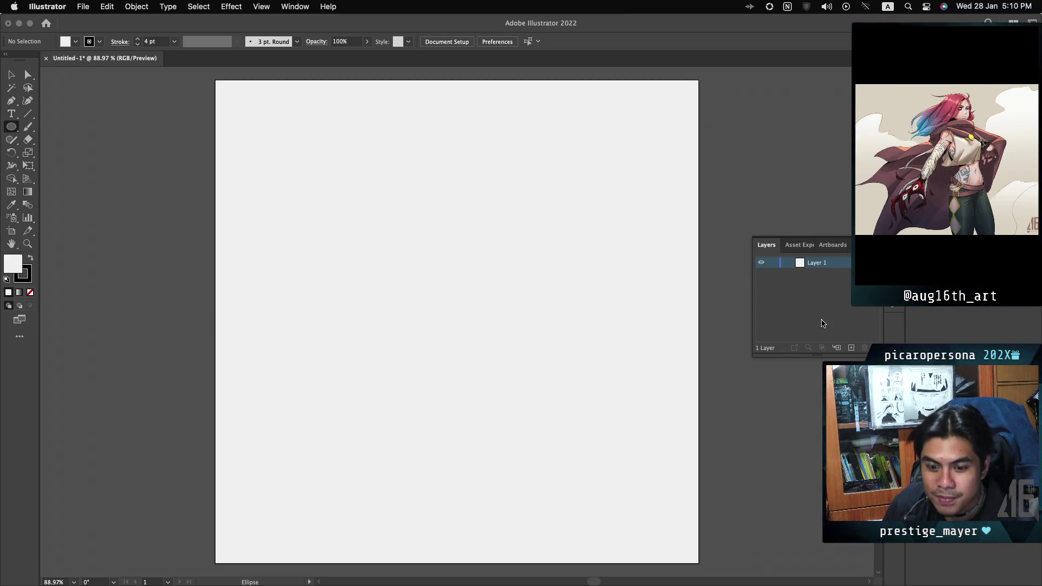
click(851, 347)
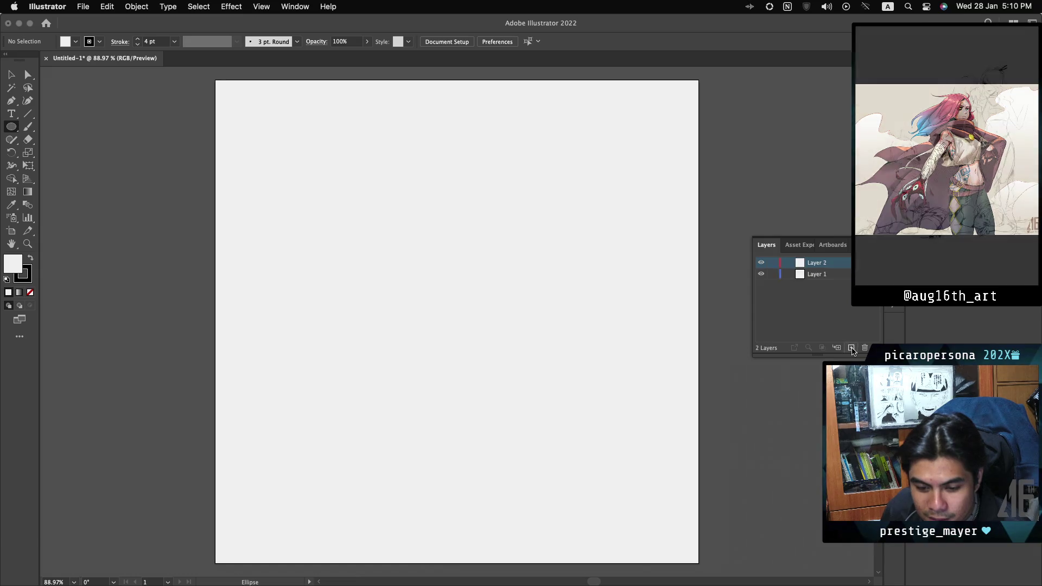
click(851, 347)
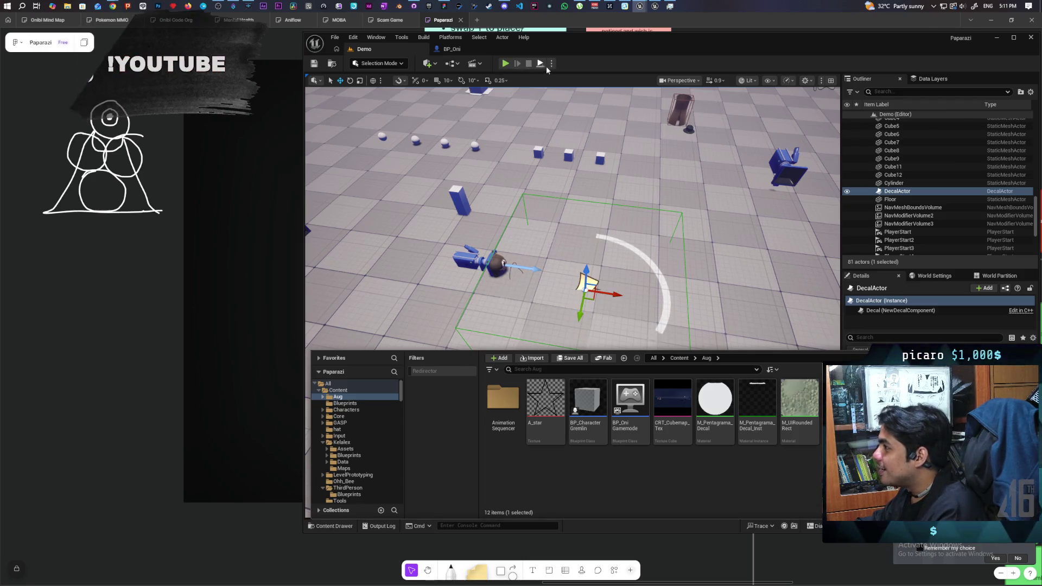
- Start a multiplayer Play In Editor session and bring the Client 1 game window forward
click(552, 64)
click(505, 63)
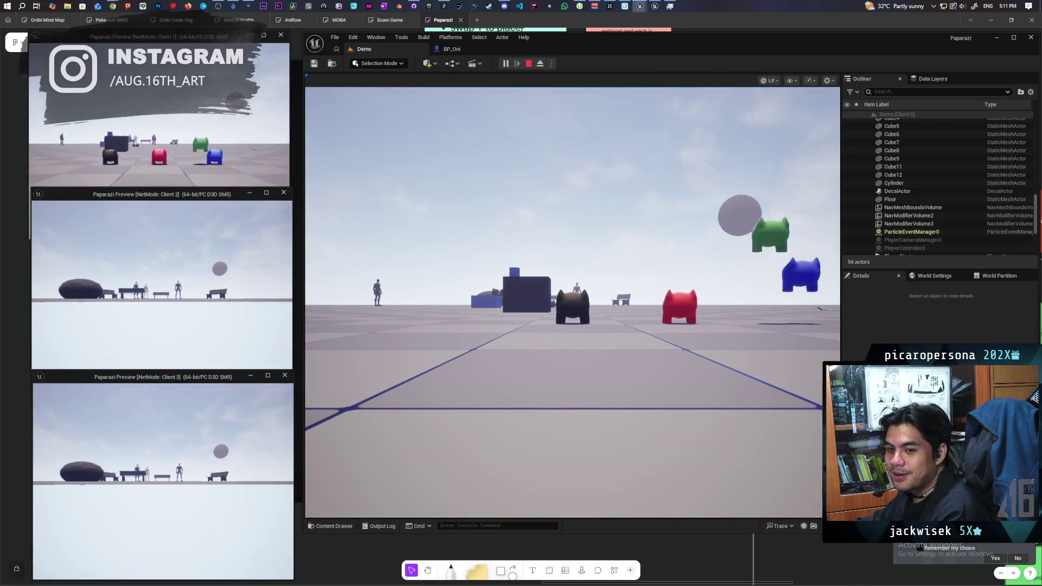
key(alt+Tab)
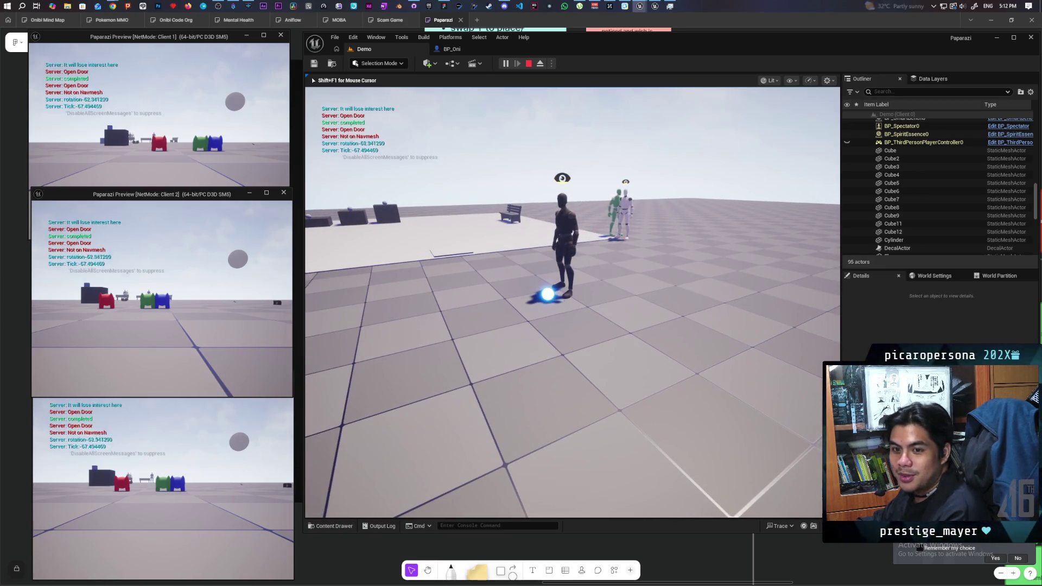
key(alt+Tab)
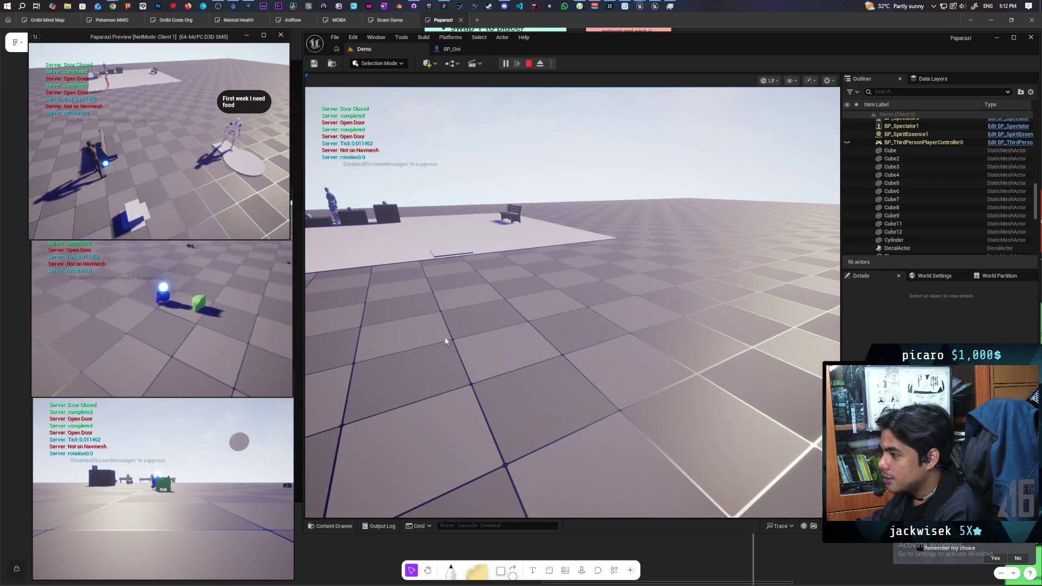
- Move the blue spirit away from the mannequin in Client 2, then stop Play In Editor
click(572, 302)
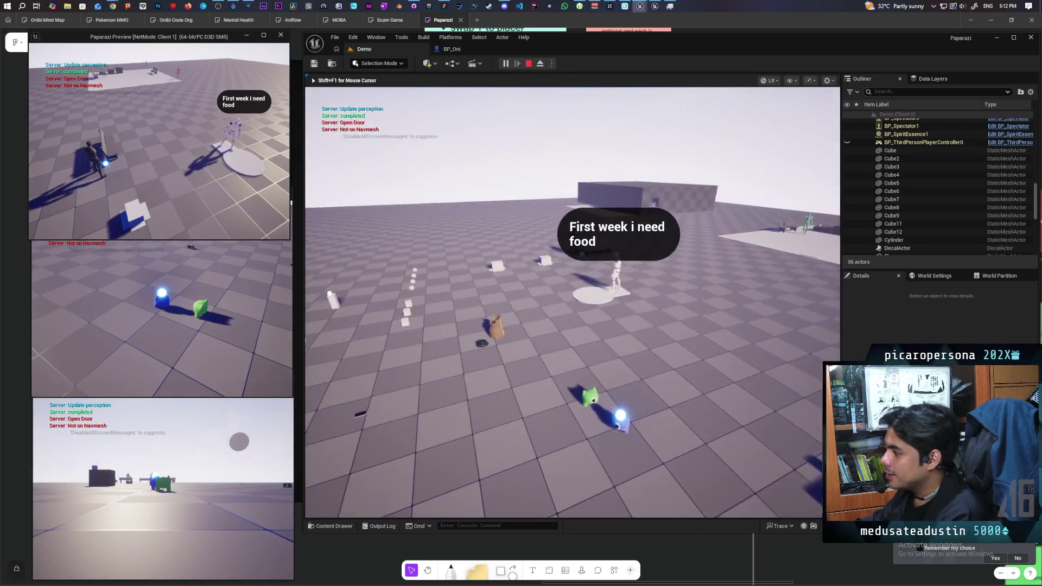
click(721, 327)
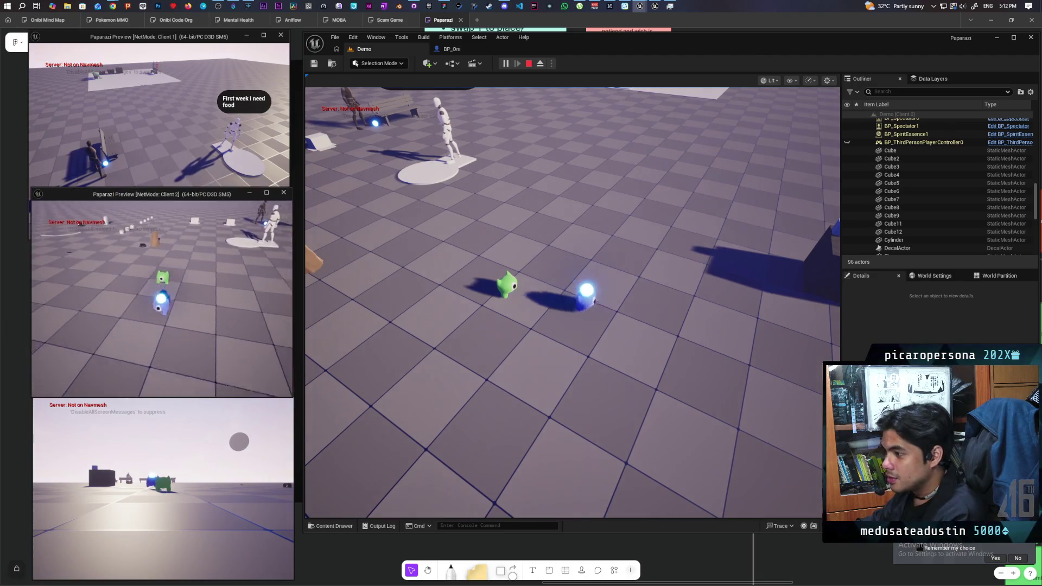
key(s)
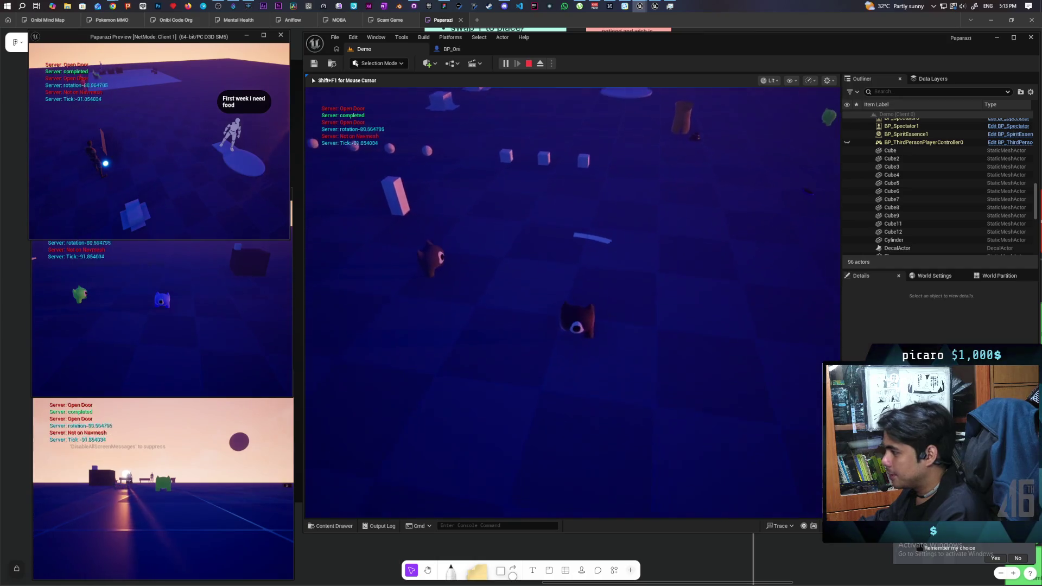
key(Escape)
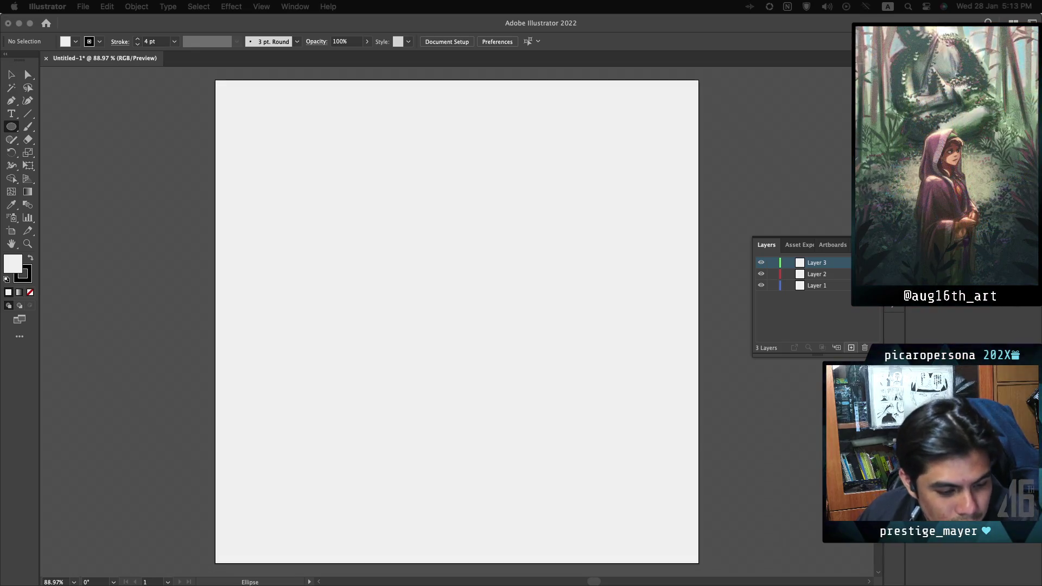
- Return to Illustrator and draw a large trial circle on Layer 2
key(F7)
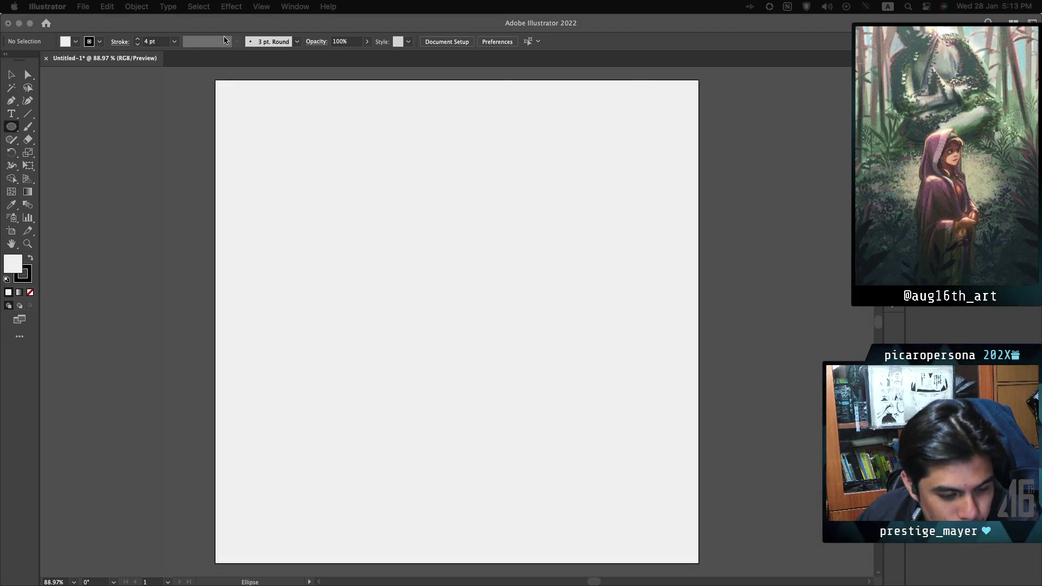
click(220, 31)
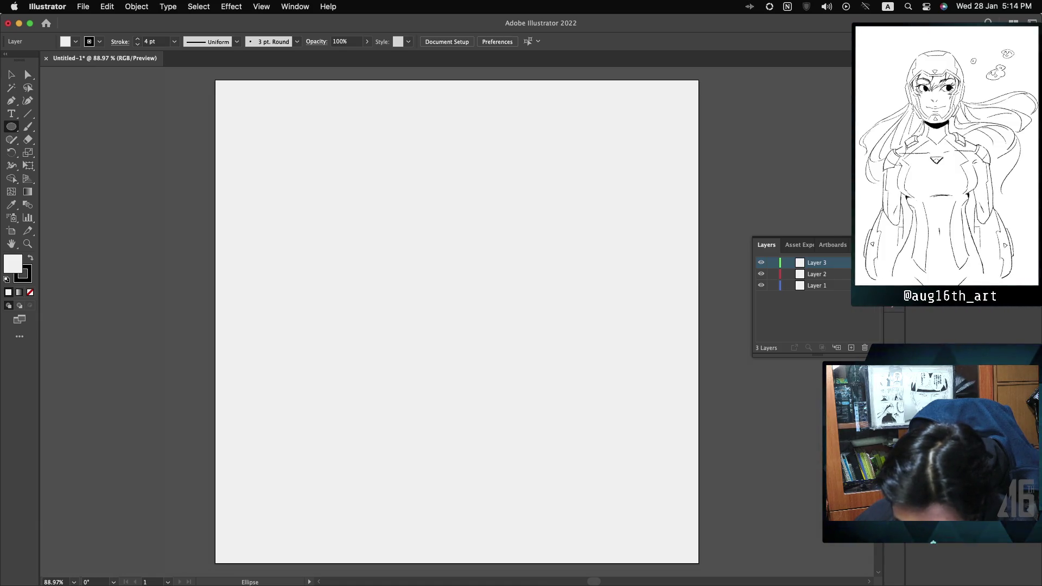
click(849, 276)
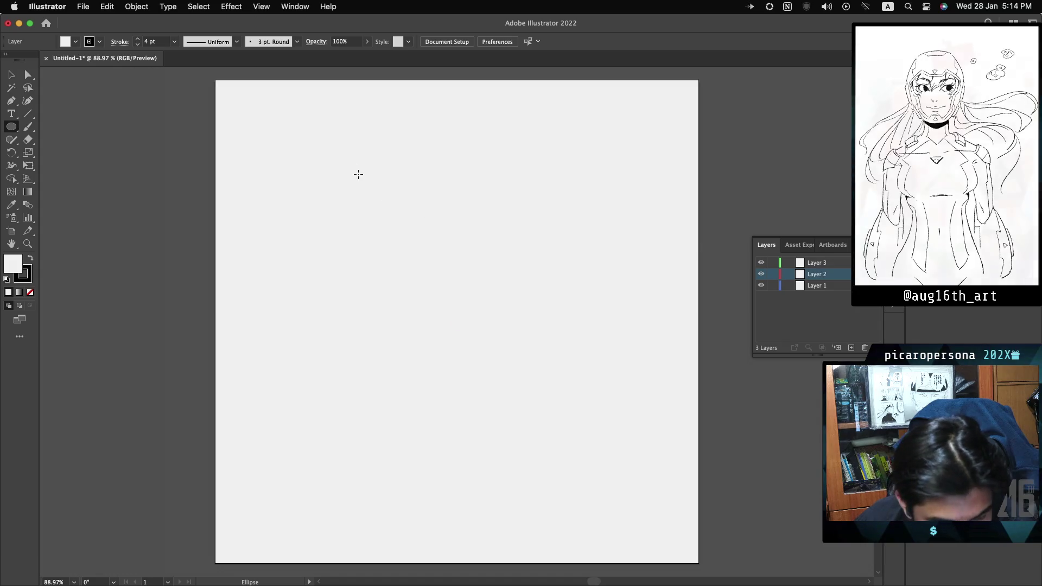
mouse_move(301, 188)
mouse_down()
mouse_move(411, 273)
mouse_move(627, 500)
mouse_move(635, 463)
mouse_move(633, 512)
mouse_move(549, 456)
mouse_move(580, 438)
mouse_move(608, 467)
mouse_move(705, 516)
mouse_move(693, 504)
mouse_up()
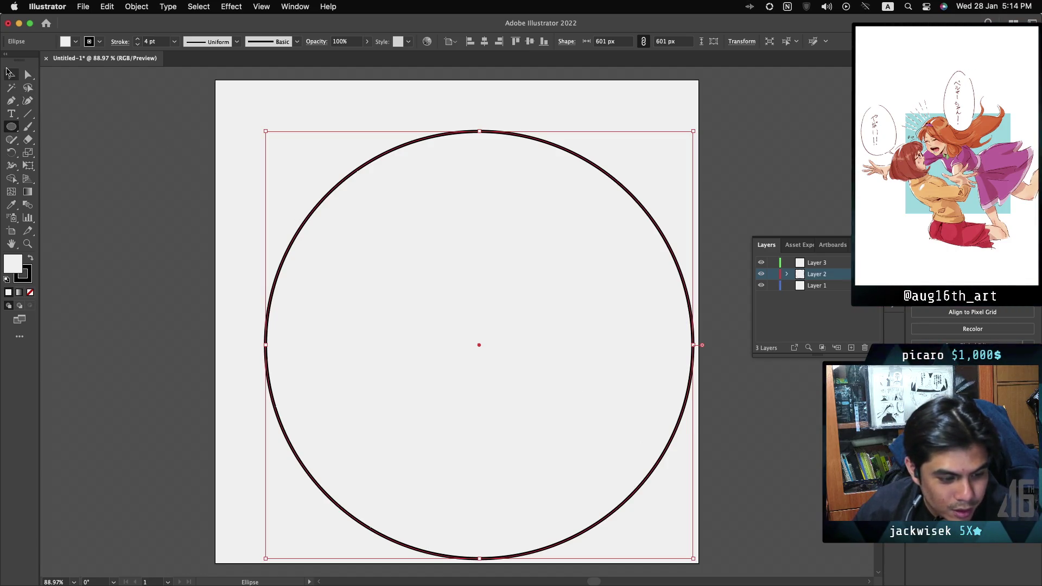
- Remove the trial circle and Layers 2 and 3, leaving only Layer 1
key(v)
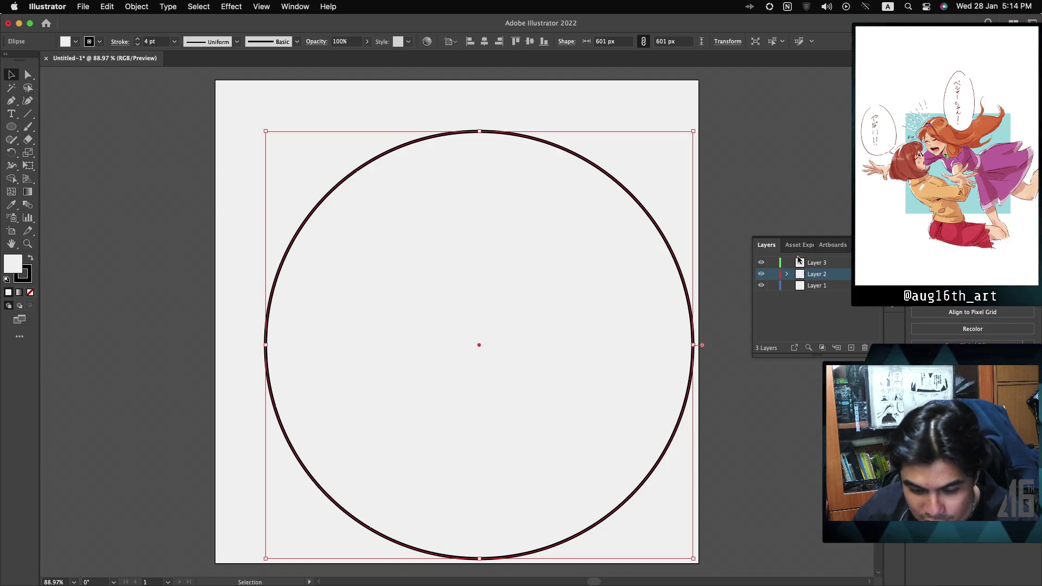
click(817, 263)
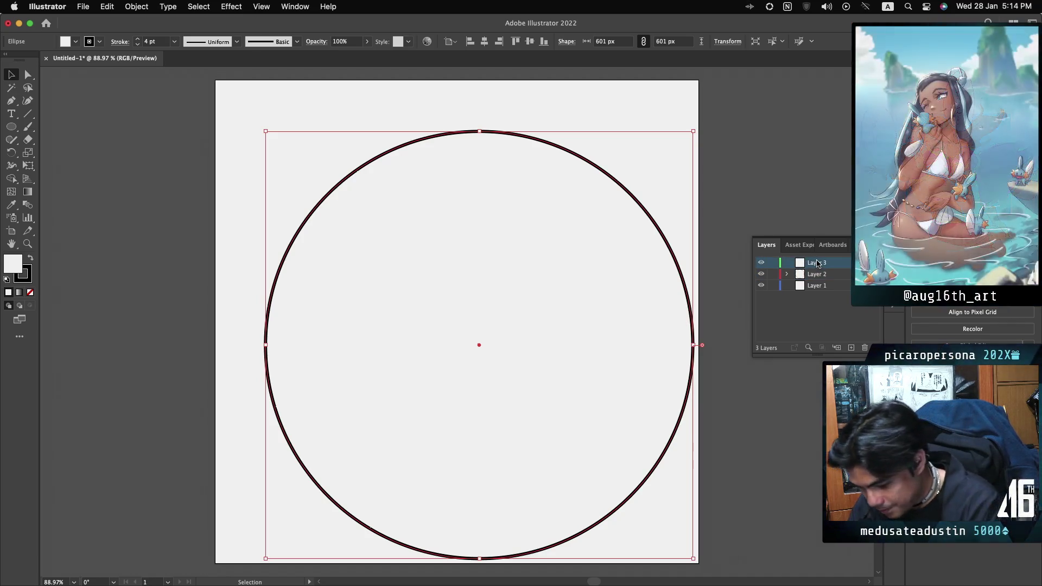
key(Delete)
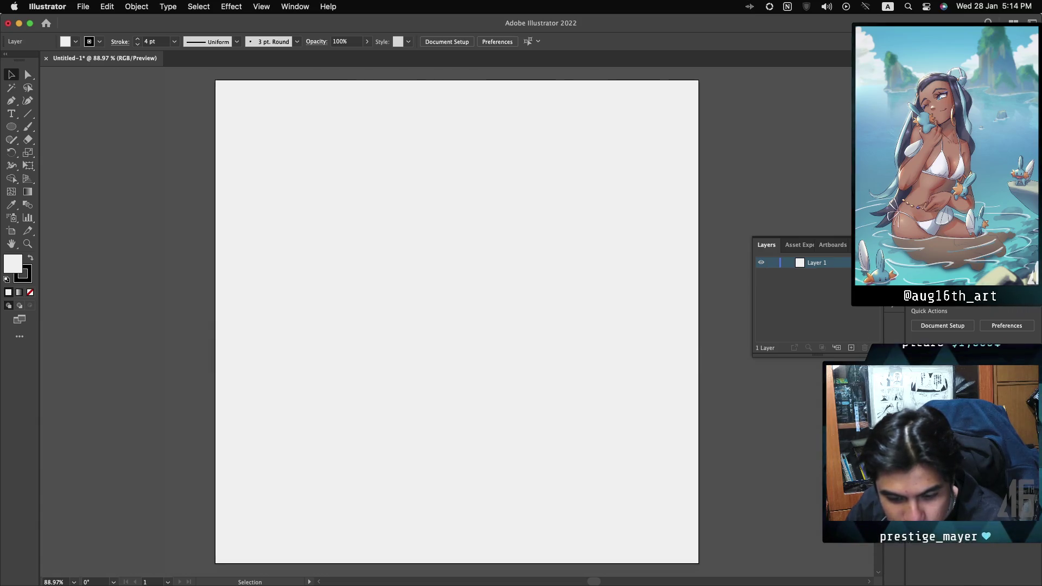
key(l)
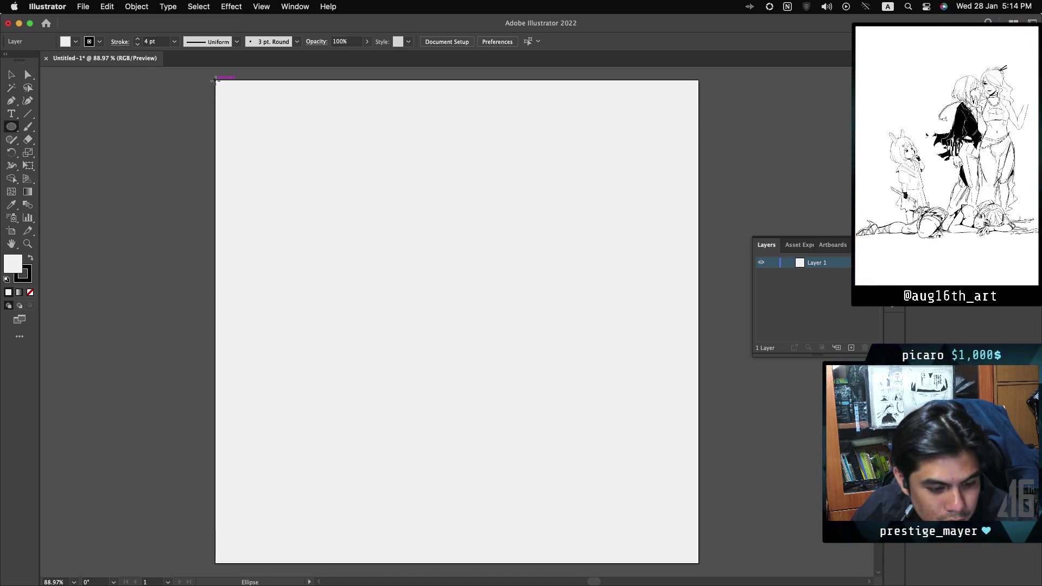
- Draw a 564 px circle with the Ellipse Tool, anchored at the artboard's top-left corner
mouse_move(221, 87)
mouse_down()
mouse_move(267, 147)
mouse_move(372, 228)
mouse_move(456, 375)
mouse_move(674, 529)
mouse_move(699, 564)
mouse_up()
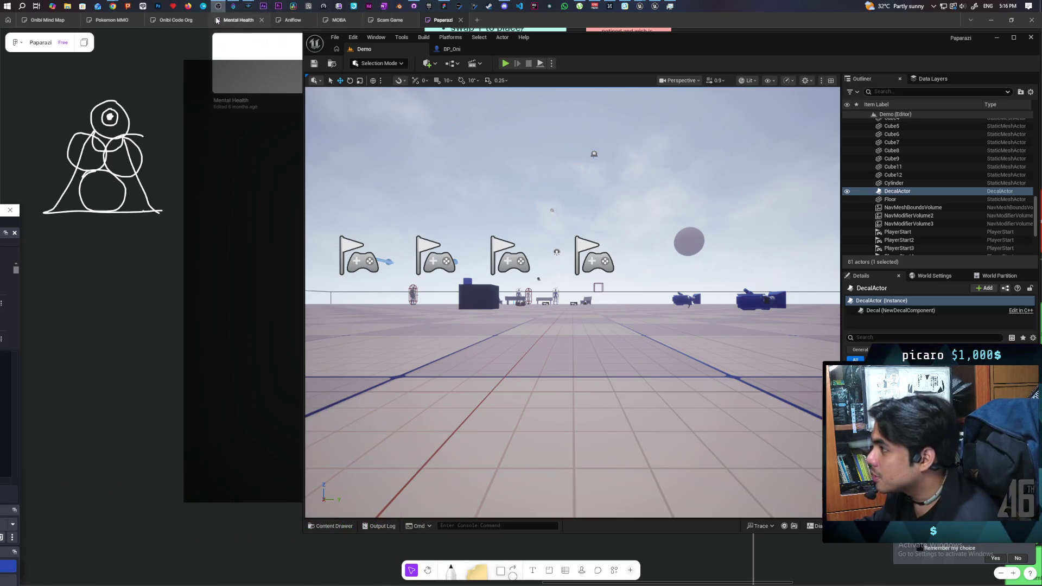
- Switch to Streamer.bot and open the 'aug counter' action from the Counters group in Actions
click(234, 8)
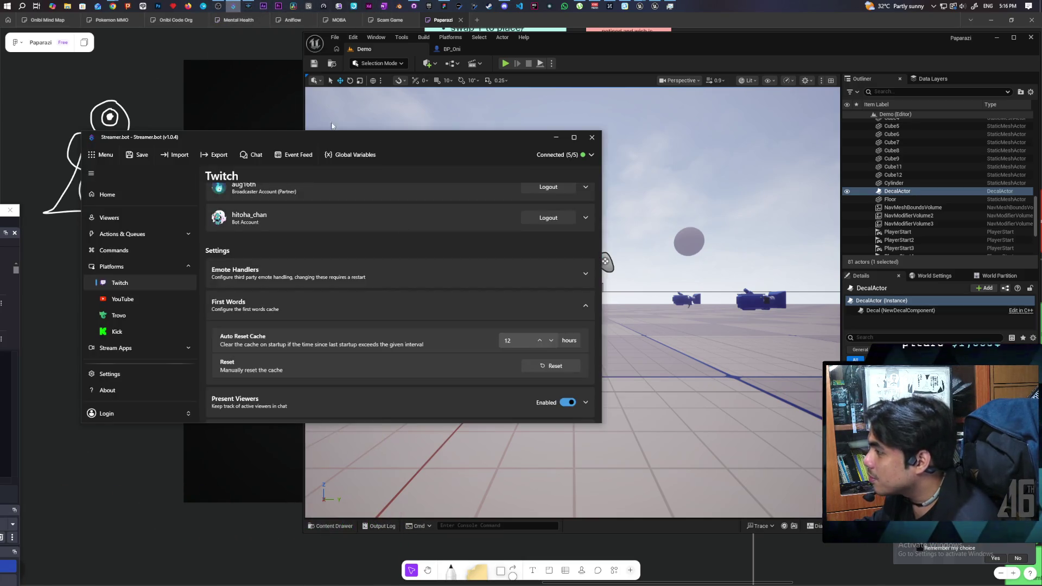
click(142, 234)
click(142, 253)
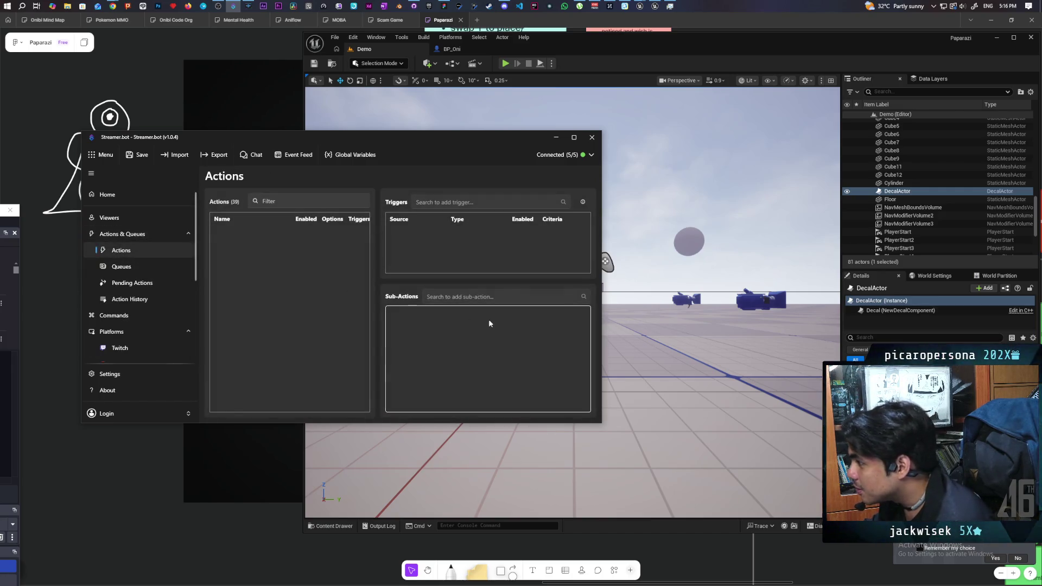
click(255, 354)
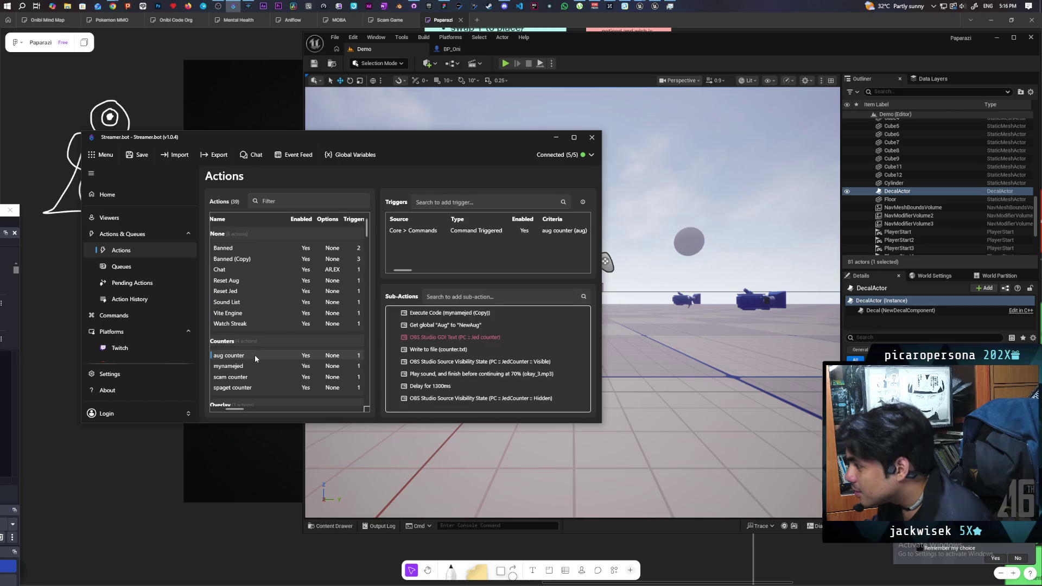